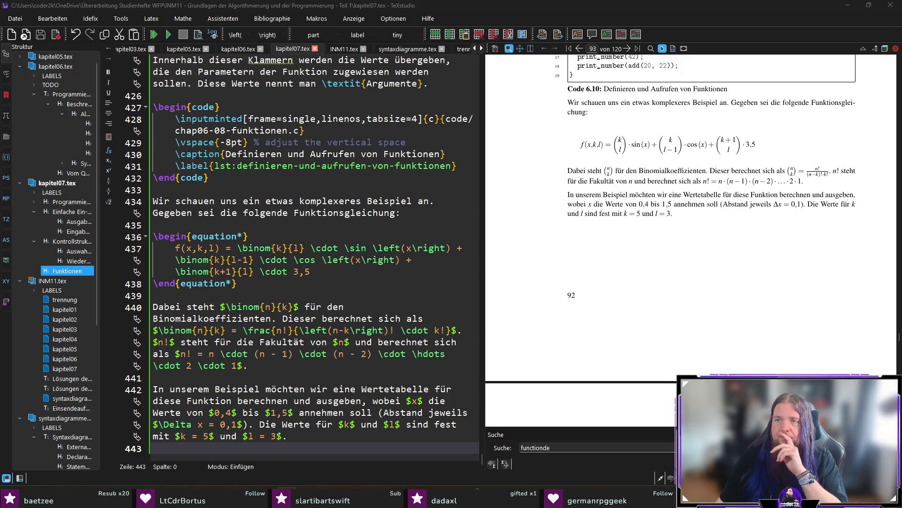
- Switch away from the LaTeX chapter to the empty chap06-09-binomial.c file in VS Code
{"action": "mouse_move", "coordinate": [348, 497]}
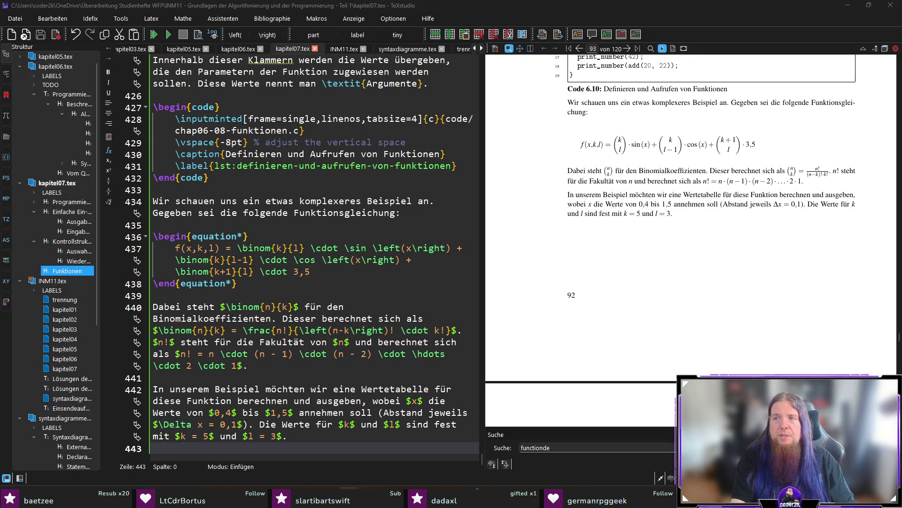
{"action": "key", "text": "alt+Tab"}
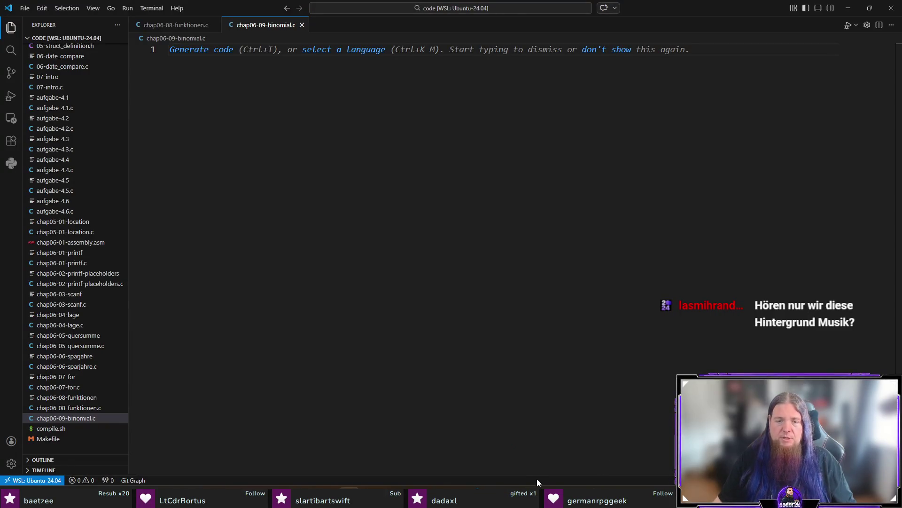
{"action": "key", "text": "alt+Tab"}
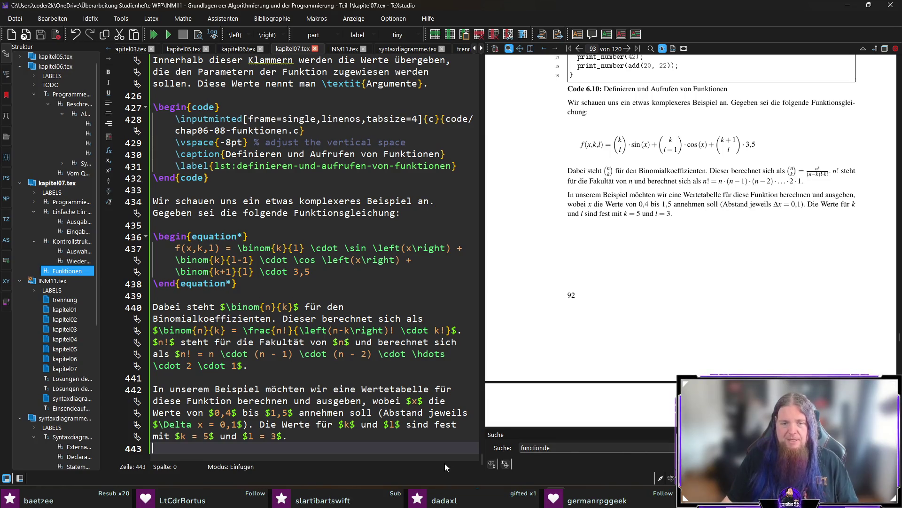
{"action": "key", "text": "alt+Tab"}
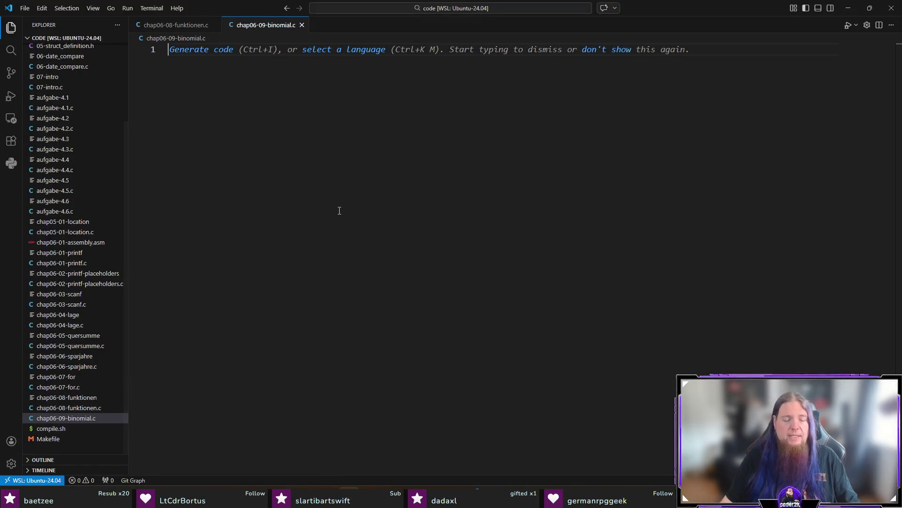
- Write #include <stdio.h> and an int main(void) { skeleton, leaving blank lines above main
{"action": "type", "text": "#include <stdi"}
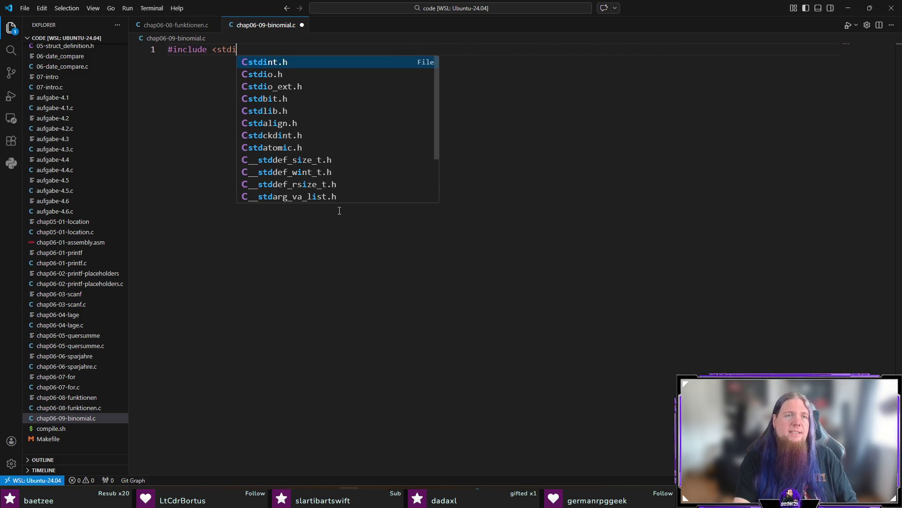
{"action": "type", "text": "o.h>"}
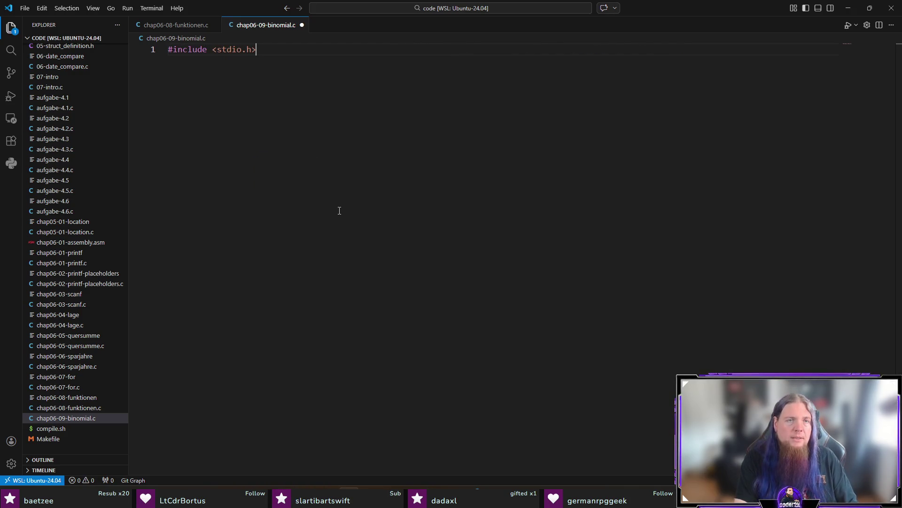
{"action": "key", "text": "Return"}
{"action": "key", "text": "Return"}
{"action": "type", "text": "int main(void) {"}
{"action": "key", "text": "Return"}
{"action": "key", "text": "Return"}
{"action": "key", "text": "Up"}
{"action": "key", "text": "Up"}
{"action": "key", "text": "Up"}
{"action": "key", "text": "End"}
{"action": "key", "text": "Return"}
{"action": "key", "text": "Return"}
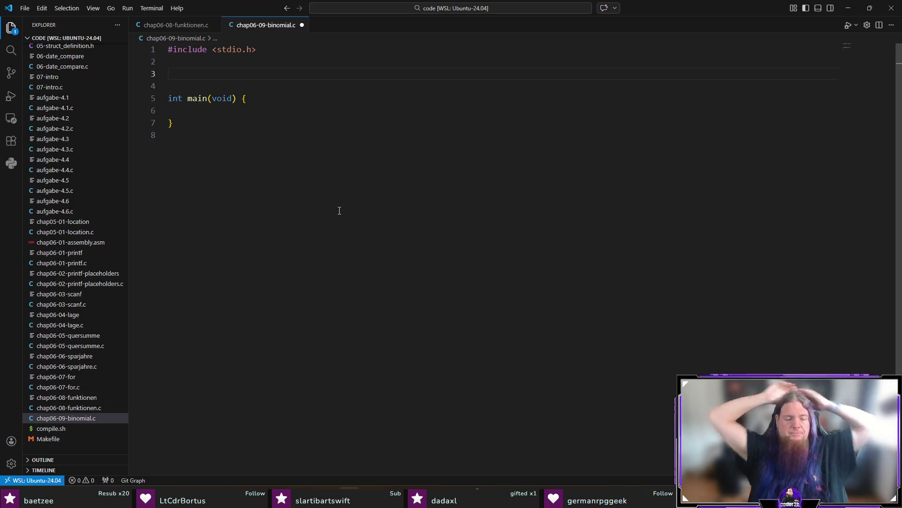
- Write the int factorial(int n) signature, the result initialisation and a for loop up to n
{"action": "type", "text": "int factorial(int n"}
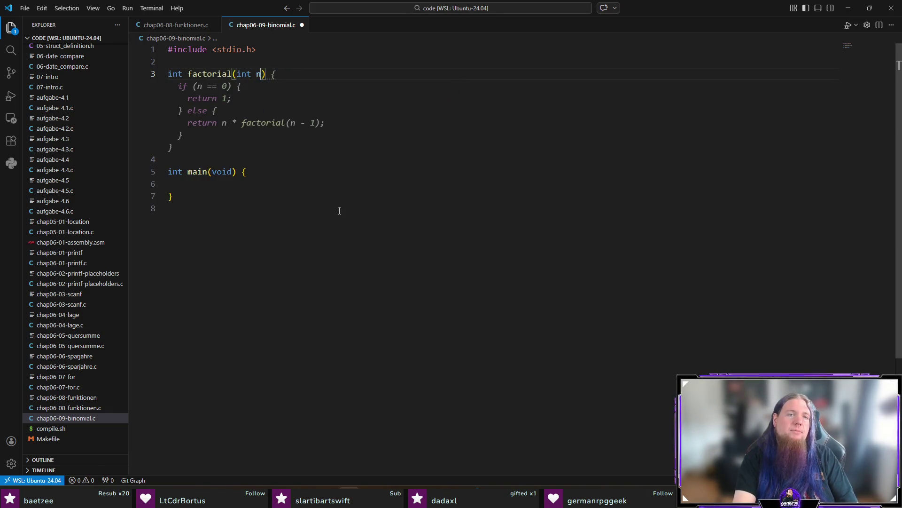
{"action": "key", "text": "Tab"}
{"action": "key", "text": "Return"}
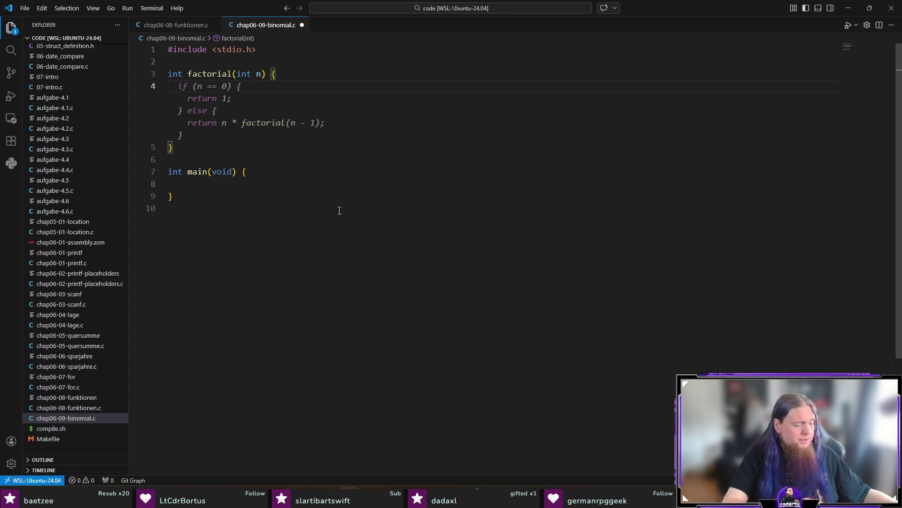
{"action": "type", "text": "int result"}
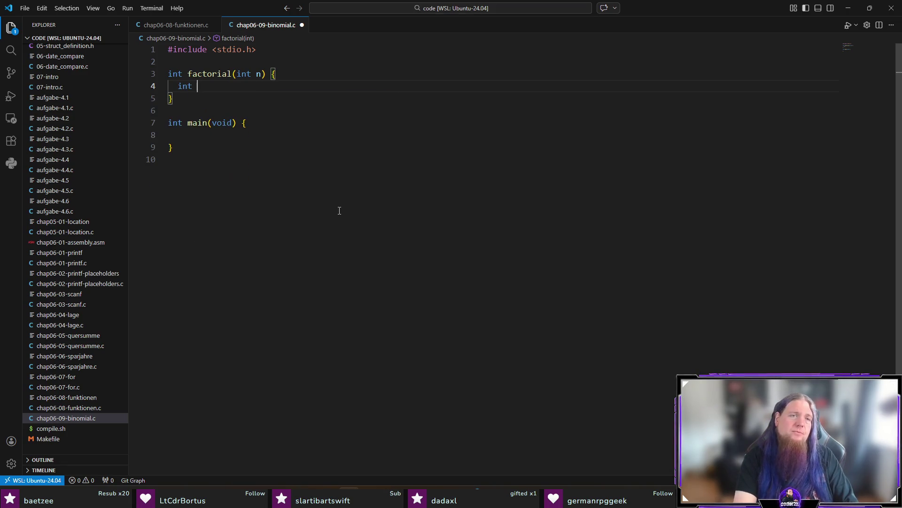
{"action": "key", "text": "Tab"}
{"action": "key", "text": "Return"}
{"action": "key", "text": "Tab"}
- Finish factorial with a loop body multiplying result by i and return result, save, and add space below it
{"action": "key", "text": "Tab"}
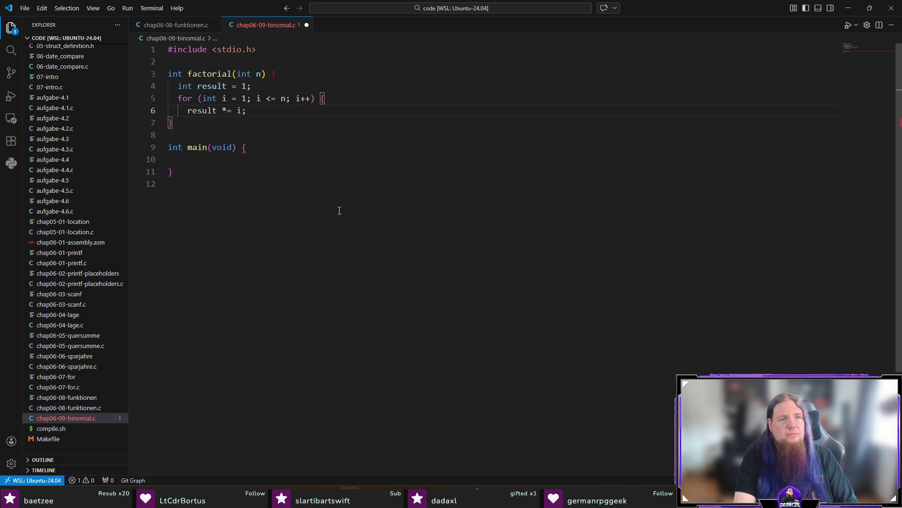
{"action": "key", "text": "Return"}
{"action": "type", "text": "}"}
{"action": "key", "text": "Return"}
{"action": "type", "text": "return r"}
{"action": "key", "text": "Tab"}
{"action": "key", "text": "ctrl+s"}
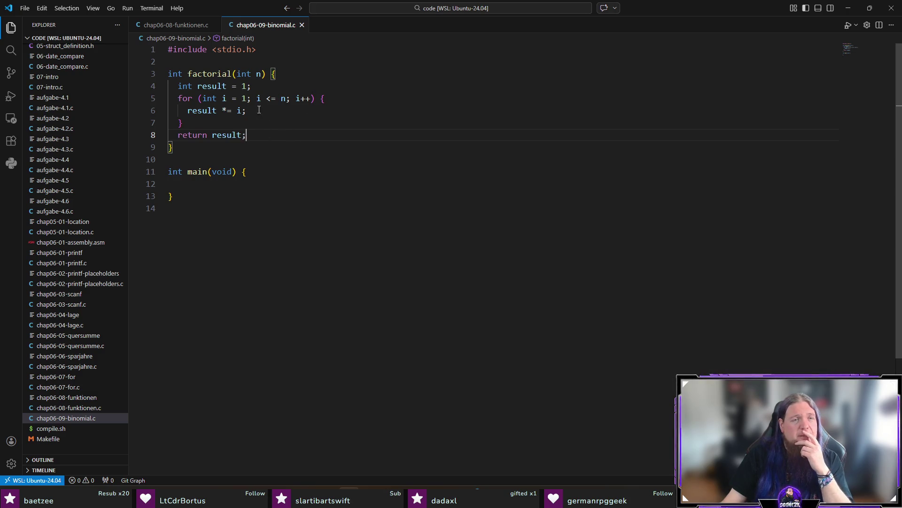
{"action": "left_click", "coordinate": [290, 109]}
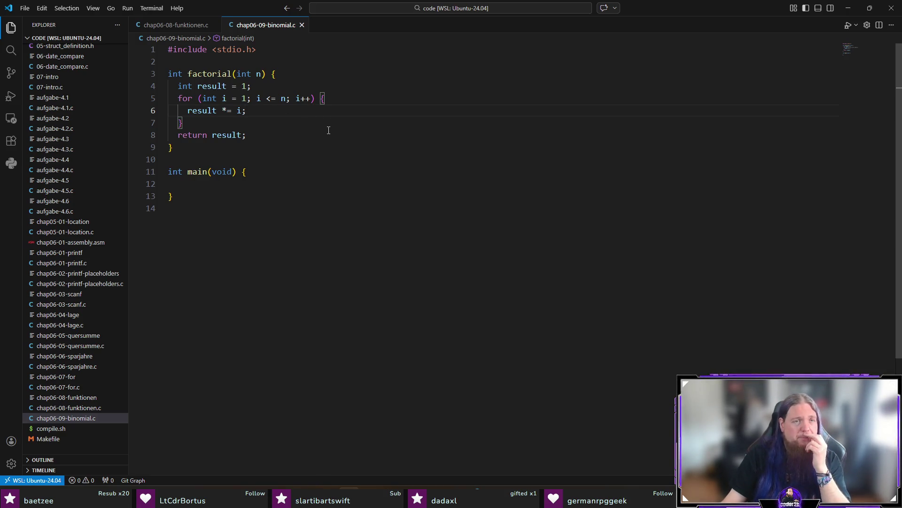
{"action": "left_click", "coordinate": [239, 149]}
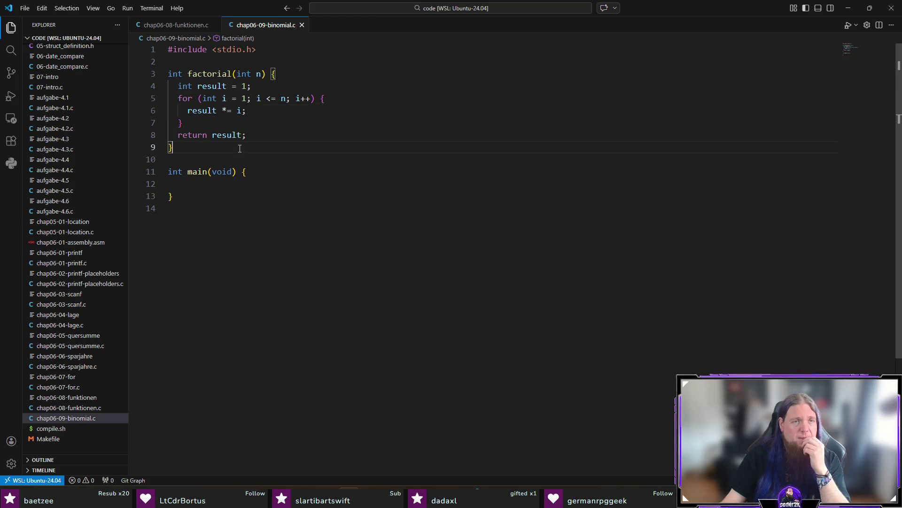
{"action": "key", "text": "Return"}
{"action": "key", "text": "Return"}
- Insert the suggested binomial_coefficient(int n, int k) function and delete its range-check if block
{"action": "type", "text": "int b"}
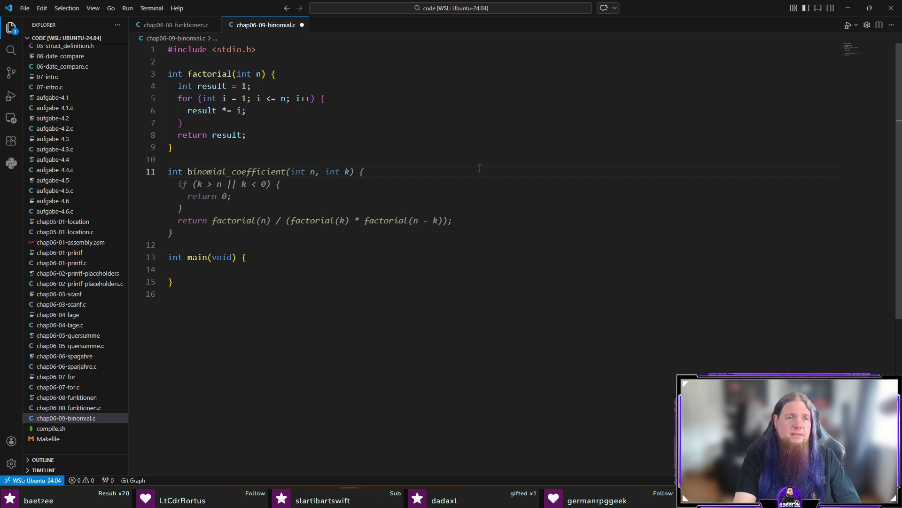
{"action": "key", "text": "ctrl+Right"}
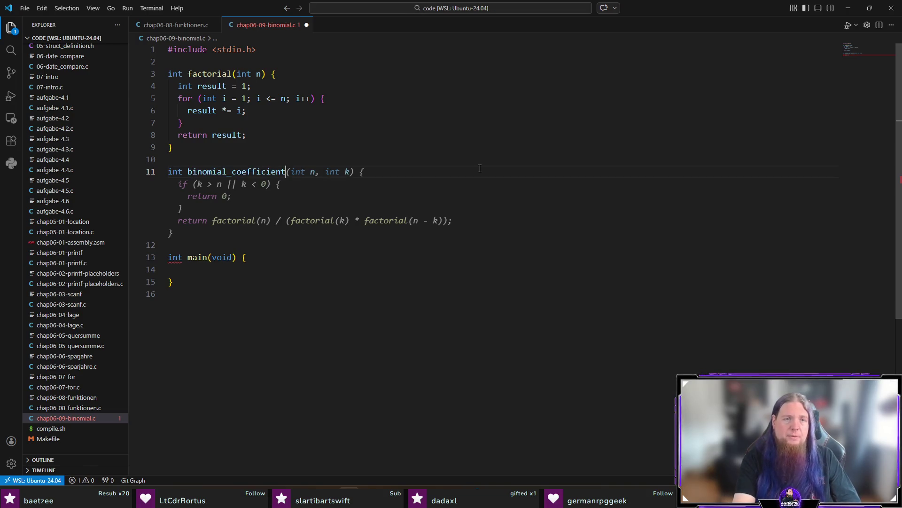
{"action": "key", "text": "Tab"}
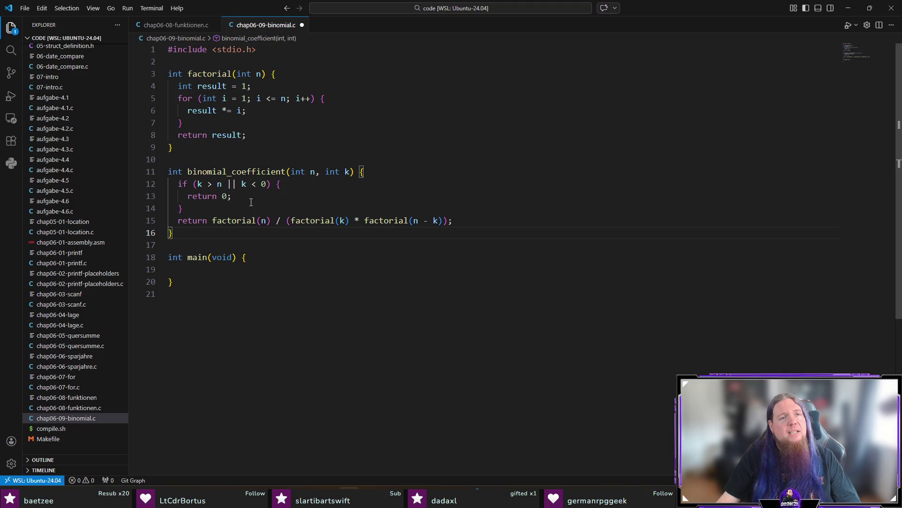
{"action": "left_click_drag", "start_coordinate": [183, 209], "coordinate": [145, 187]}
{"action": "key", "text": "BackSpace"}
{"action": "key", "text": "BackSpace"}
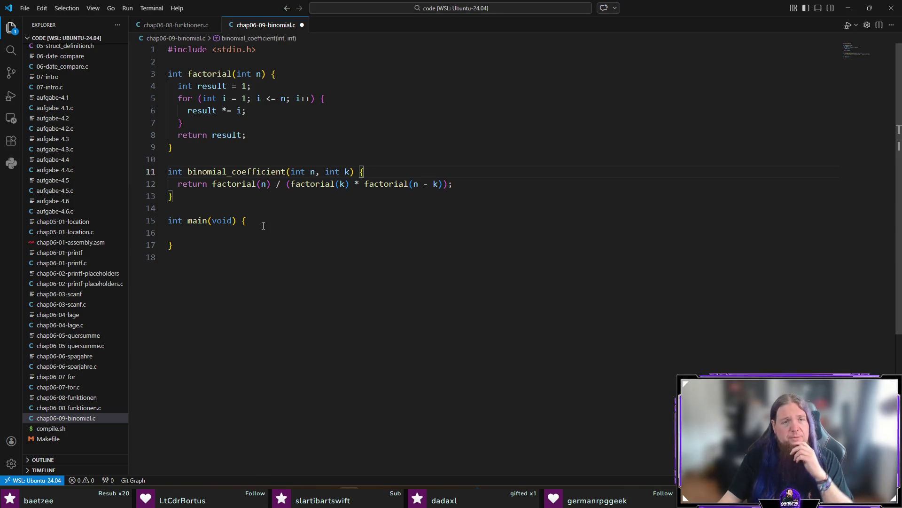
- Reorder the denominator to factorial(n - k) * factorial(k) and save the file
{"action": "left_click_drag", "start_coordinate": [364, 184], "coordinate": [442, 184]}
{"action": "key", "text": "BackSpace"}
{"action": "key", "text": "ctrl+z"}
{"action": "key", "text": "ctrl+z"}
{"action": "key", "text": "ctrl+z"}
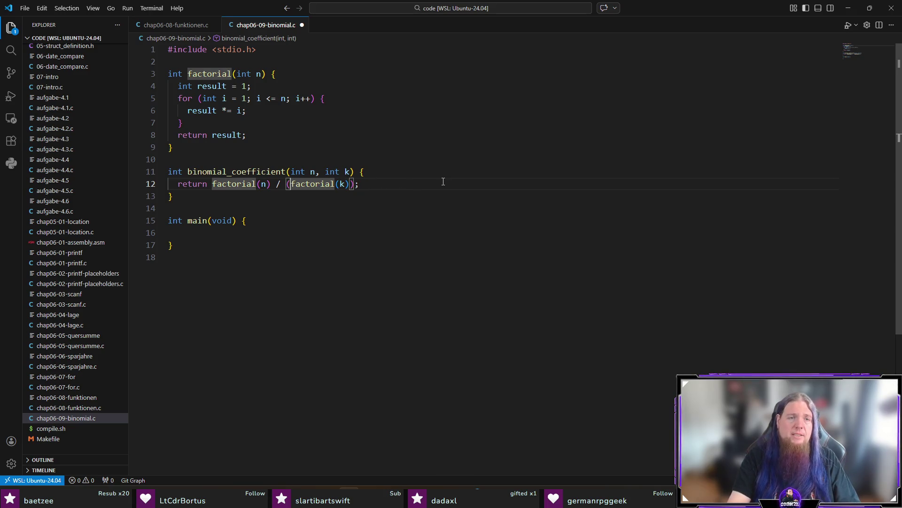
{"action": "type", "text": "factorial(n - k)"}
{"action": "type", "text": "*"}
{"action": "key", "text": "End"}
{"action": "key", "text": "ctrl+s"}
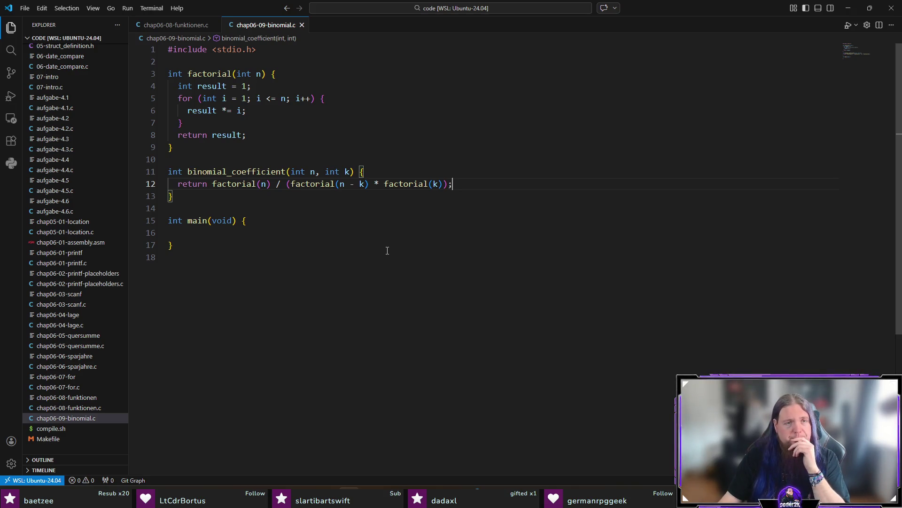
{"action": "left_click", "coordinate": [251, 201]}
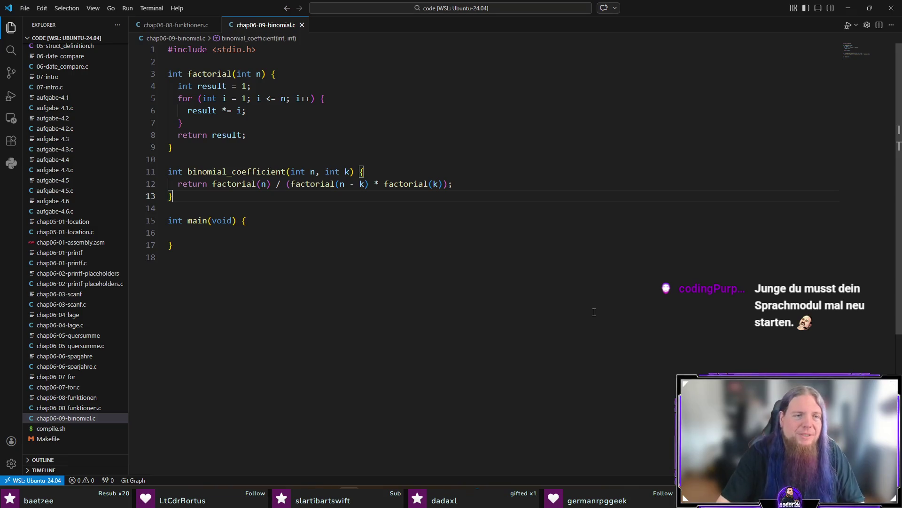
- Add an empty double f(double x, int k, int l) function below binomial_coefficient
{"action": "key", "text": "Return"}
{"action": "key", "text": "Return"}
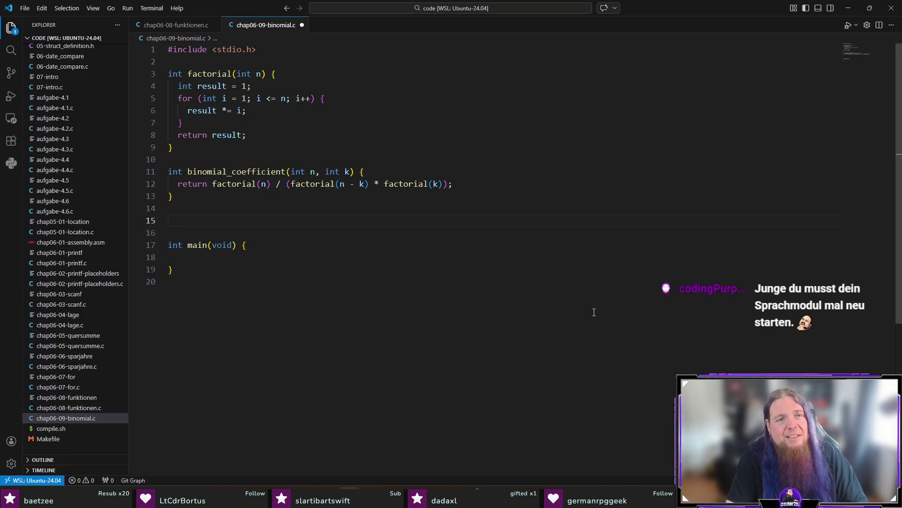
{"action": "type", "text": "double f("}
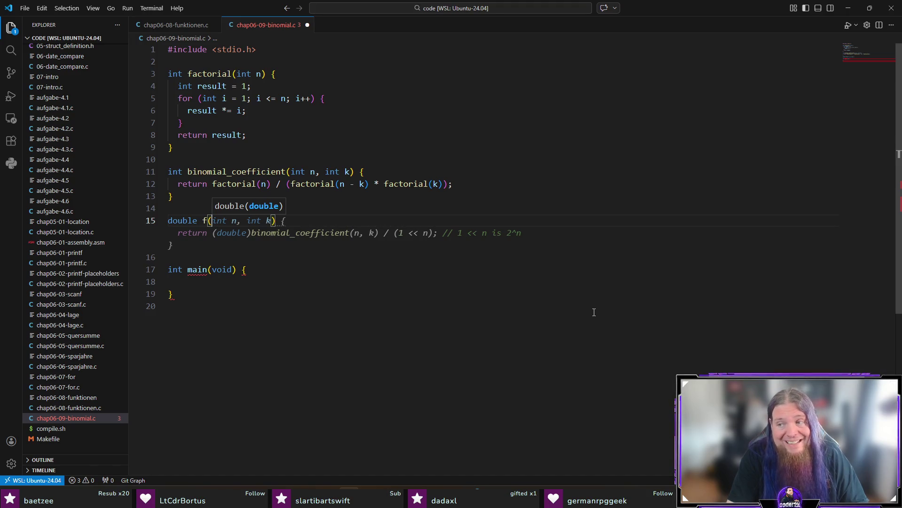
{"action": "type", "text": "double x, "}
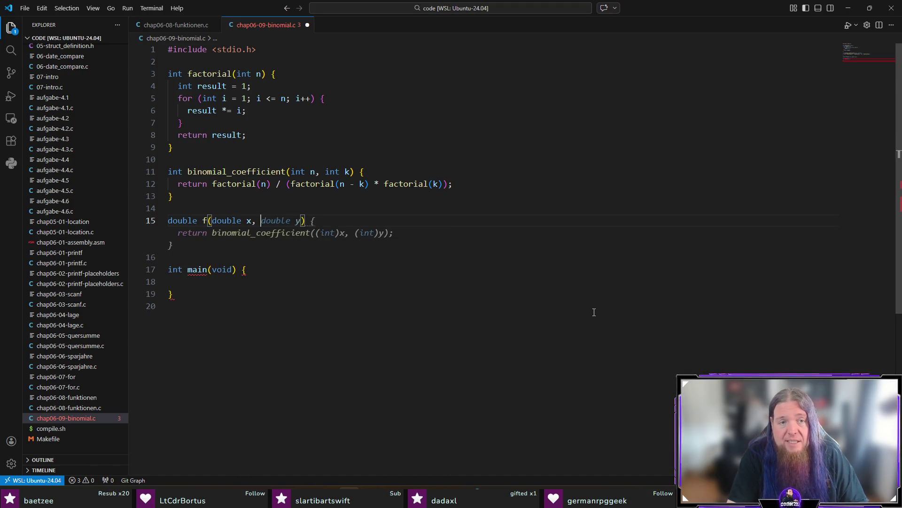
{"action": "type", "text": "int k, int l) "}
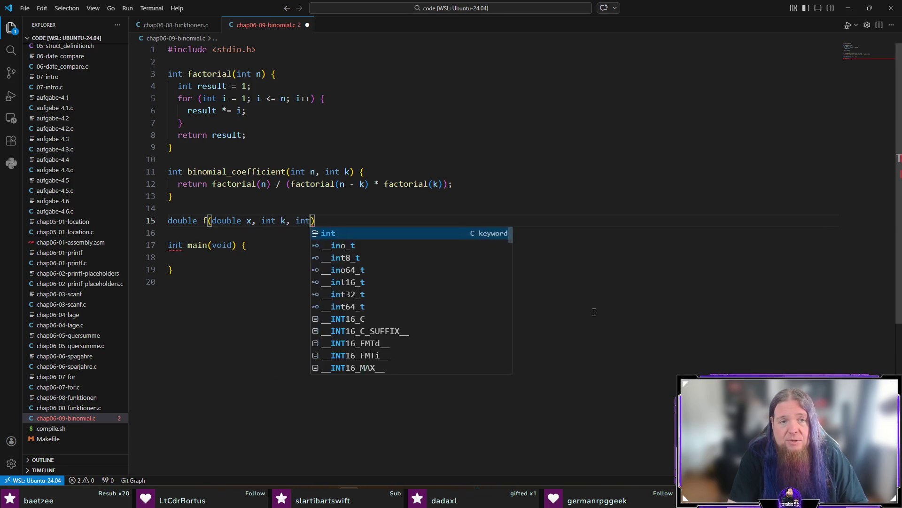
{"action": "type", "text": "{"}
{"action": "key", "text": "Return"}
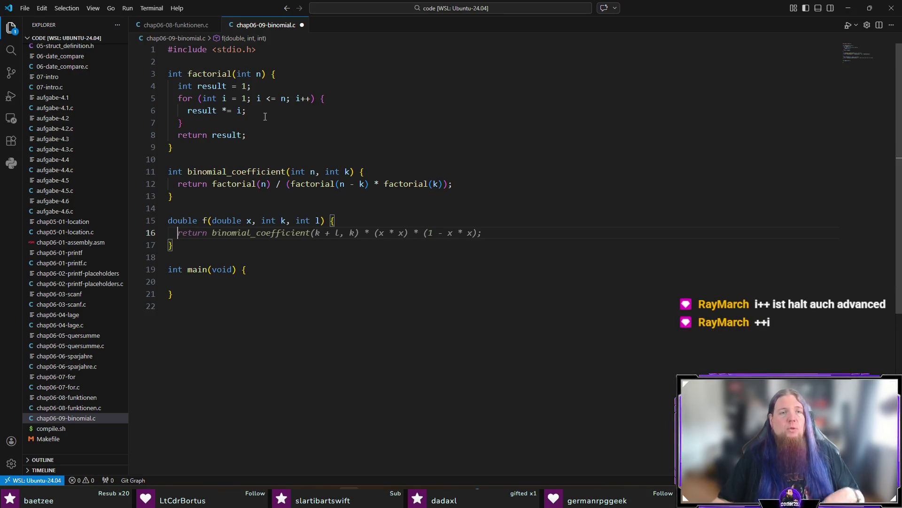
{"action": "left_click", "coordinate": [300, 98]}
- Change factorial's loop increment from i++ to ++i and save
{"action": "key", "text": "BackSpace"}
{"action": "key", "text": "Right"}
{"action": "key", "text": "Right"}
{"action": "type", "text": "i"}
{"action": "key", "text": "Right"}
{"action": "key", "text": "Right"}
{"action": "key", "text": "ctrl+s"}
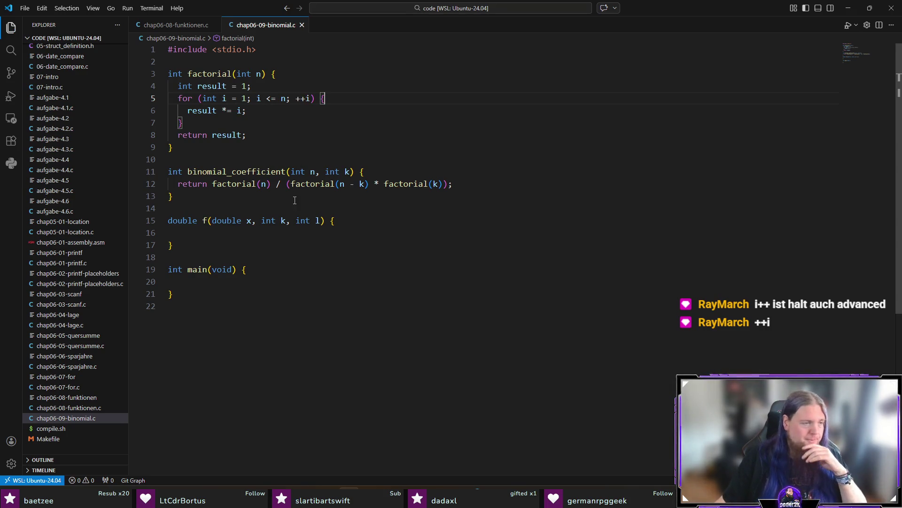
- Start f's body with return (double)binomial_coefficient(k, l) *
{"action": "left_click", "coordinate": [258, 233]}
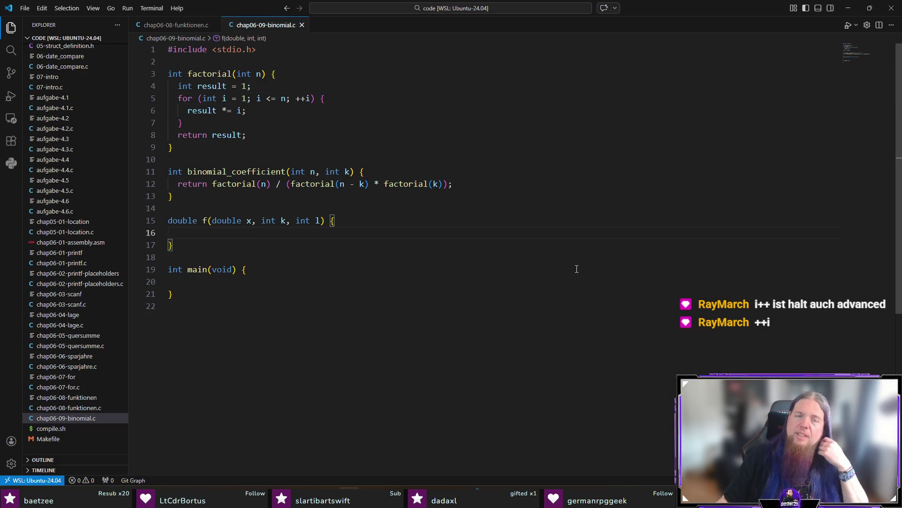
{"action": "key", "text": "Tab"}
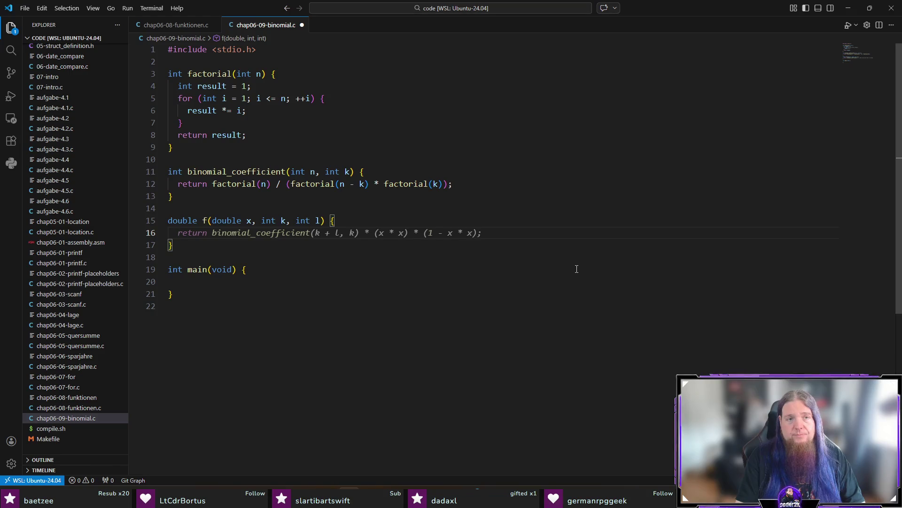
{"action": "type", "text": "return "}
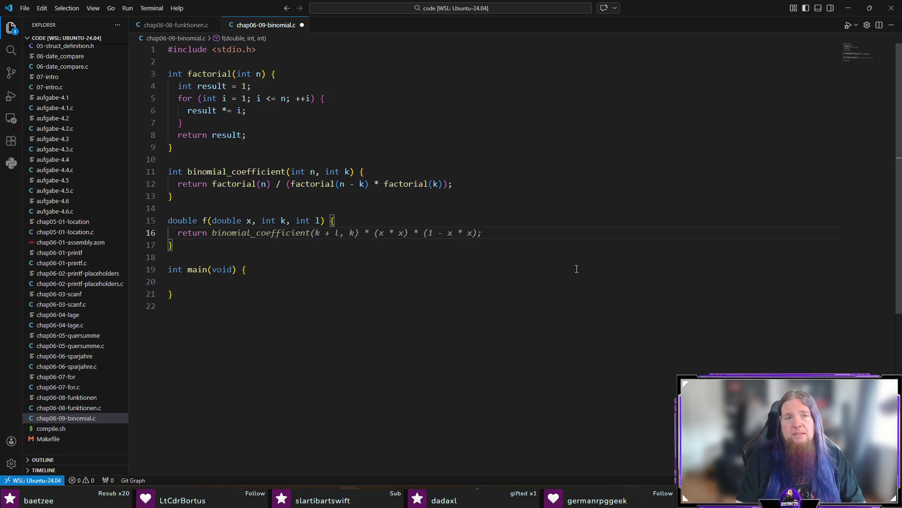
{"action": "type", "text": "(double"}
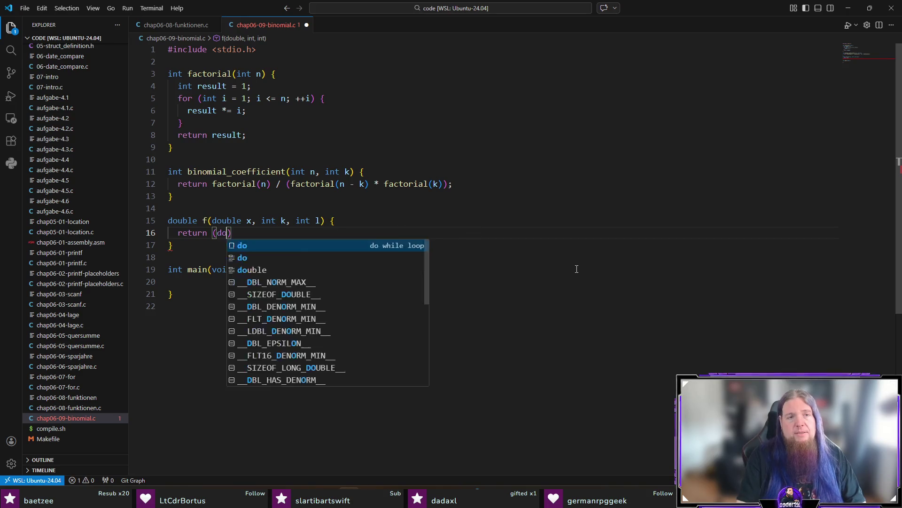
{"action": "type", "text": ")bin"}
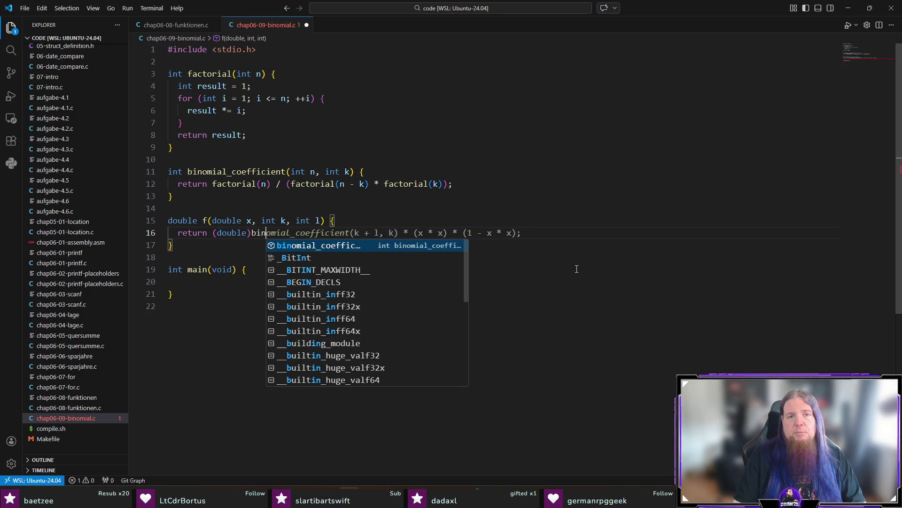
{"action": "key", "text": "Tab"}
{"action": "type", "text": "(k, l"}
{"action": "key", "text": "Escape"}
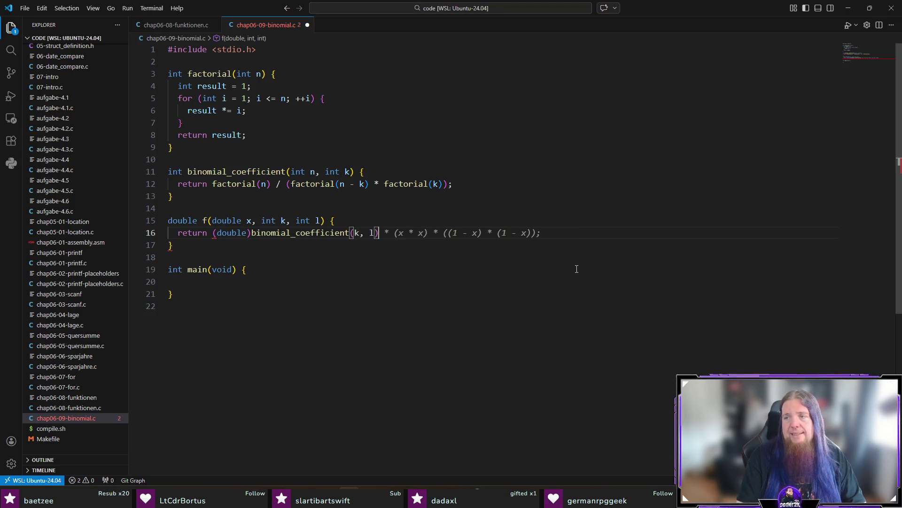
{"action": "type", "text": ") *"}
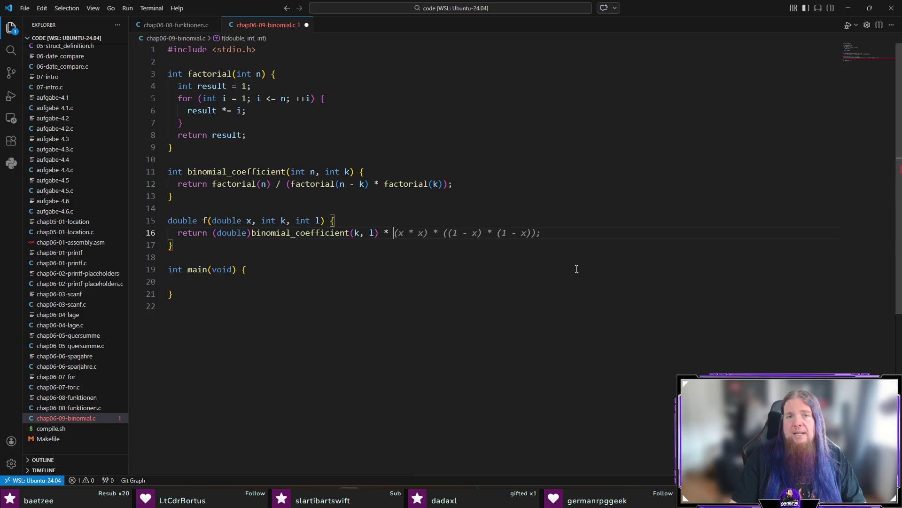
- Add #include <math.h> below the stdio.h include
{"action": "key", "text": "ctrl+Home"}
{"action": "key", "text": "End"}
{"action": "key", "text": "Return"}
{"action": "type", "text": "#incl"}
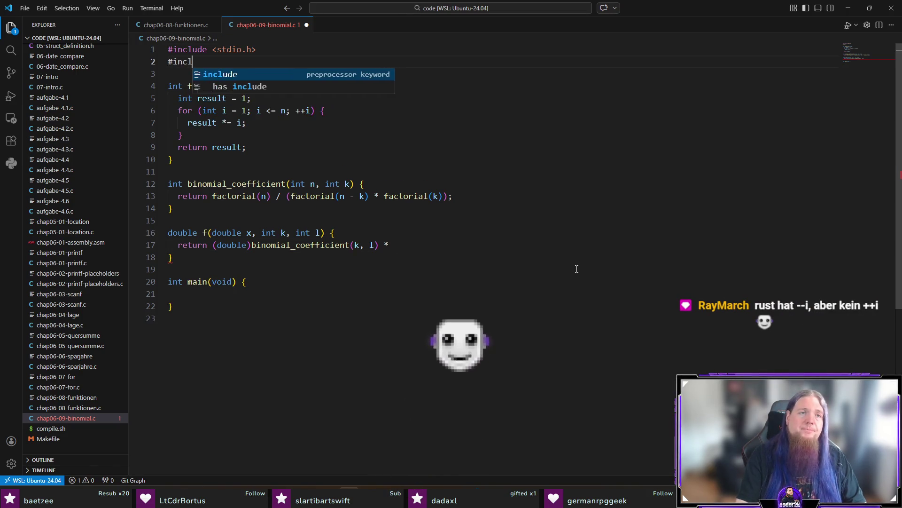
{"action": "type", "text": "ude <math.h>"}
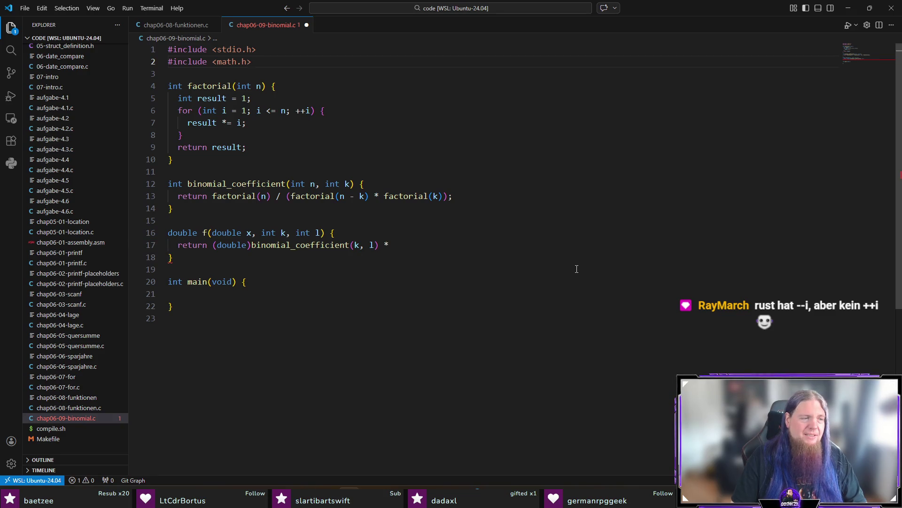
- Complete the first term with sin(x) and put the return expression on its own indented line
{"action": "key", "text": "Down"}
{"action": "key", "text": "Down"}
{"action": "key", "text": "Down"}
{"action": "key", "text": "End"}
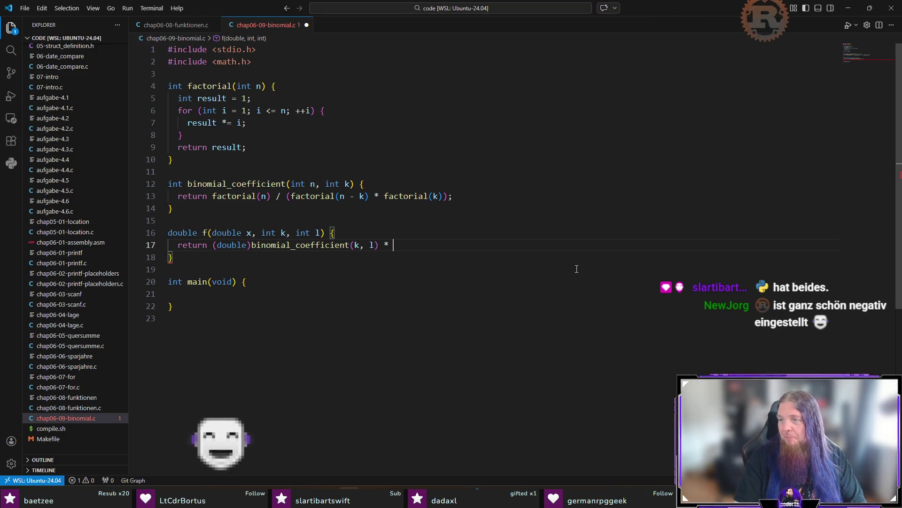
{"action": "type", "text": "sin(x"}
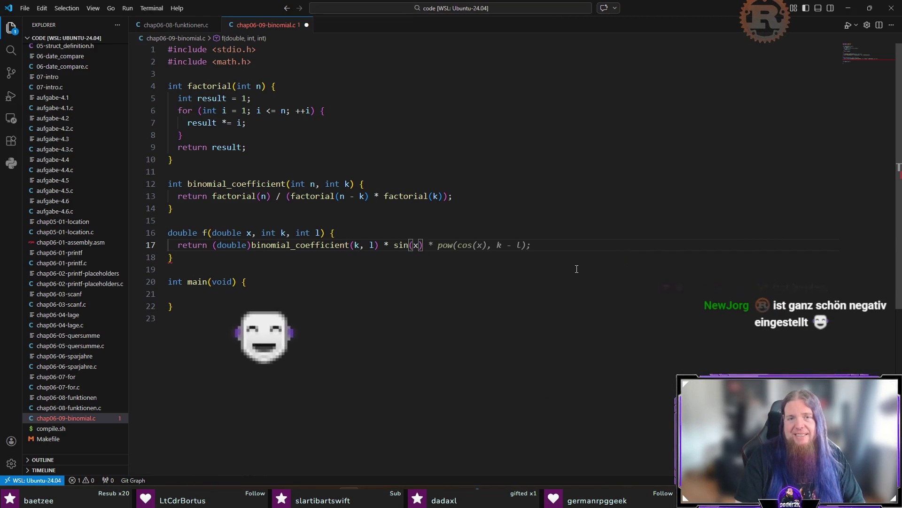
{"action": "type", "text": ") +"}
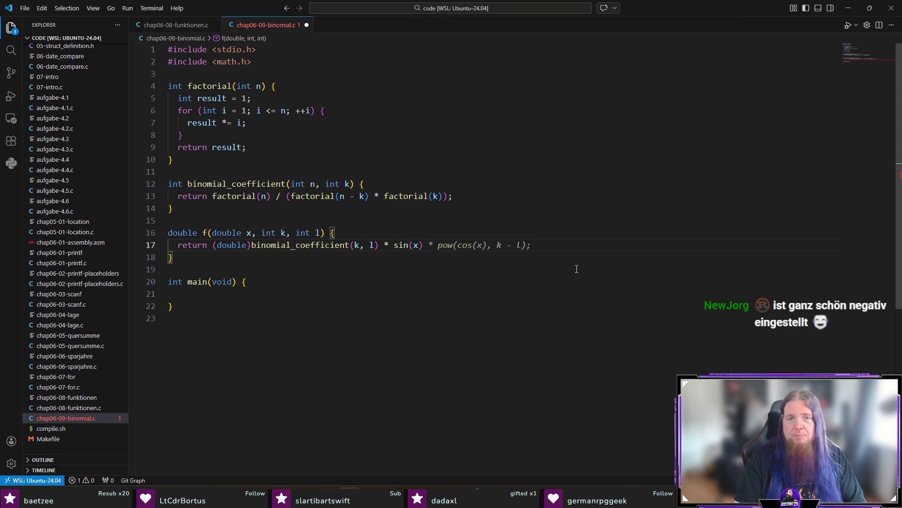
{"action": "key", "text": "Home"}
{"action": "key", "text": "ctrl+Right"}
{"action": "key", "text": "Right"}
{"action": "key", "text": "Return"}
{"action": "key", "text": "End"}
{"action": "key", "text": "Home"}
{"action": "key", "text": "Tab"}
{"action": "key", "text": "End"}
{"action": "key", "text": "BackSpace"}
{"action": "key", "text": "BackSpace"}
{"action": "key", "text": "Return"}
- Add the binomial_coefficient(k, l - 1) * cos(x) and binomial_coefficient(k + 1, l) * 3.5 terms, and save
{"action": "type", "text": "+ "}
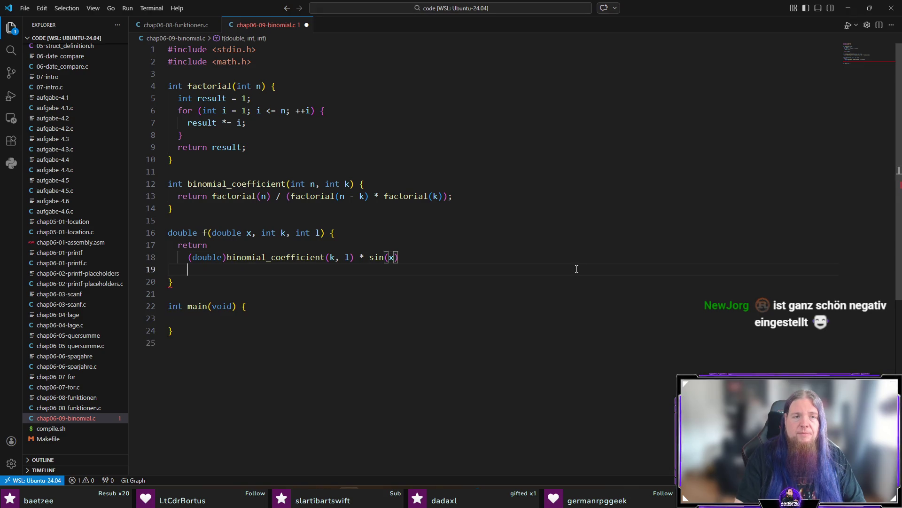
{"action": "type", "text": "(double)"}
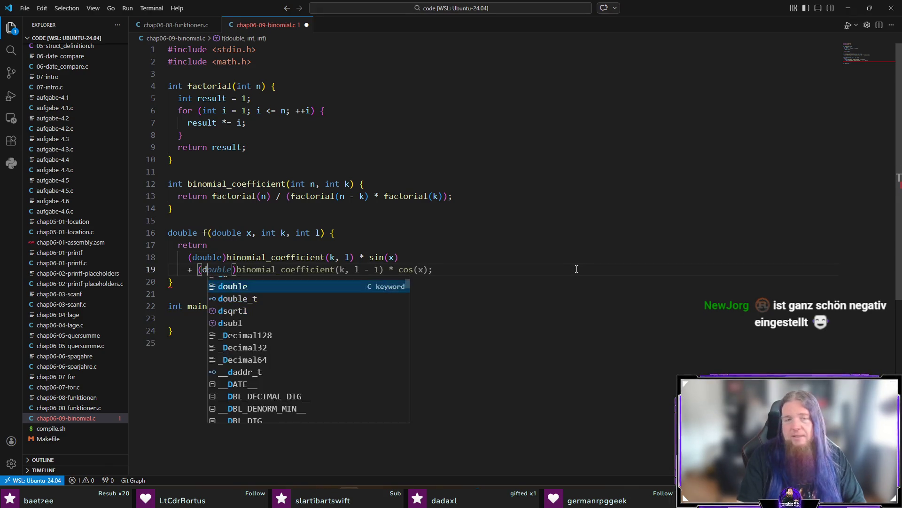
{"action": "key", "text": "ctrl+Right"}
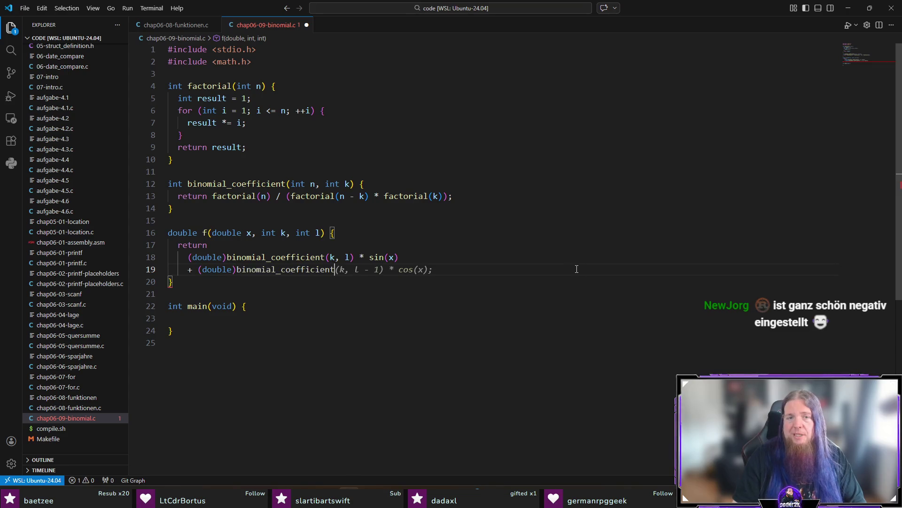
{"action": "type", "text": "(k, l -"}
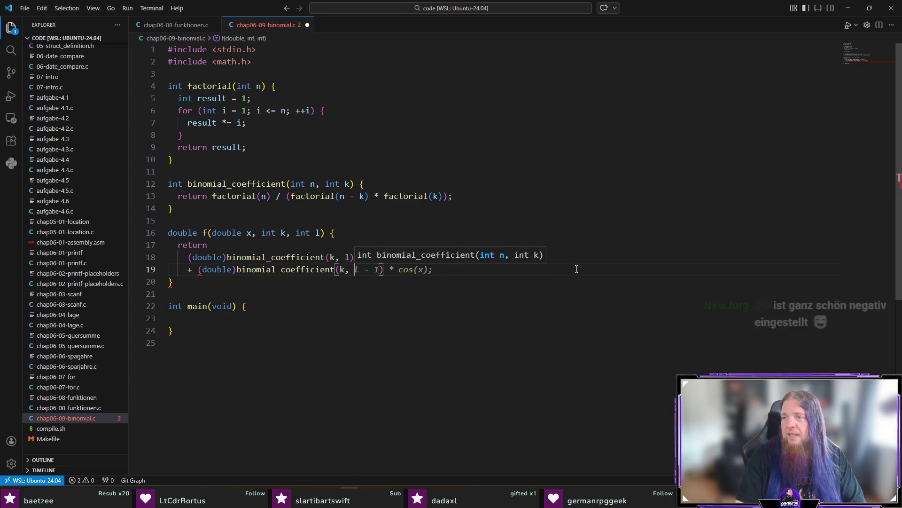
{"action": "type", "text": " 1"}
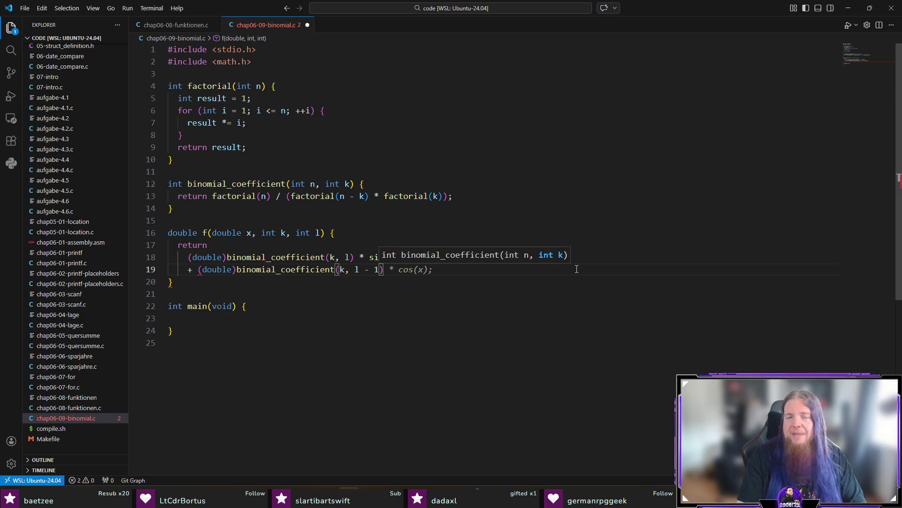
{"action": "type", "text": ")"}
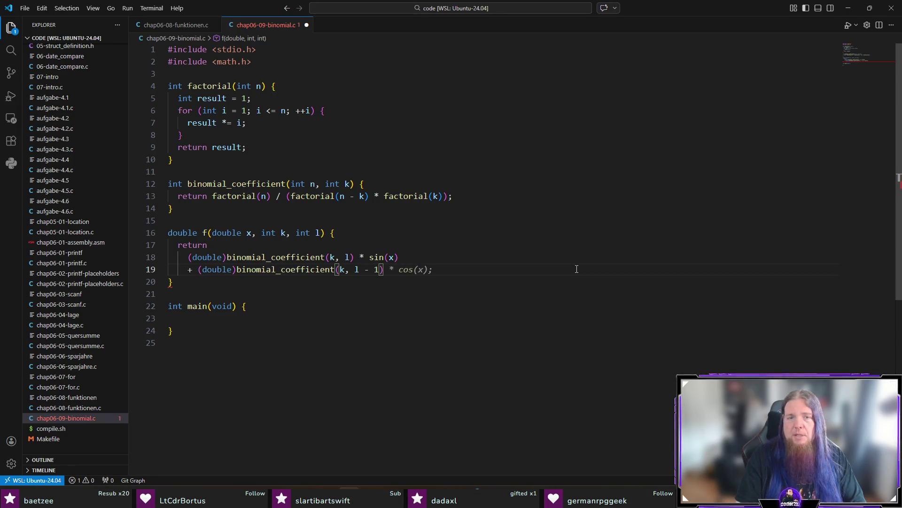
{"action": "type", "text": " * cos(x)"}
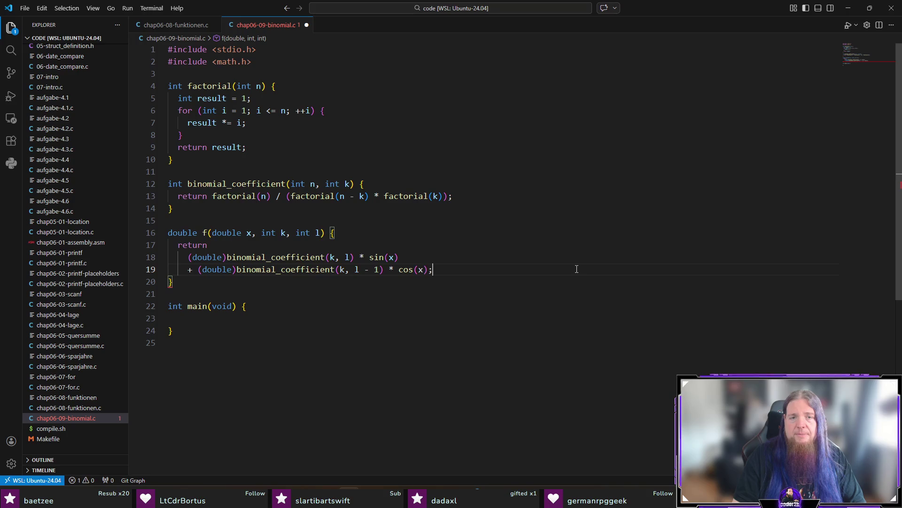
{"action": "key", "text": "Return"}
{"action": "type", "text": "+"}
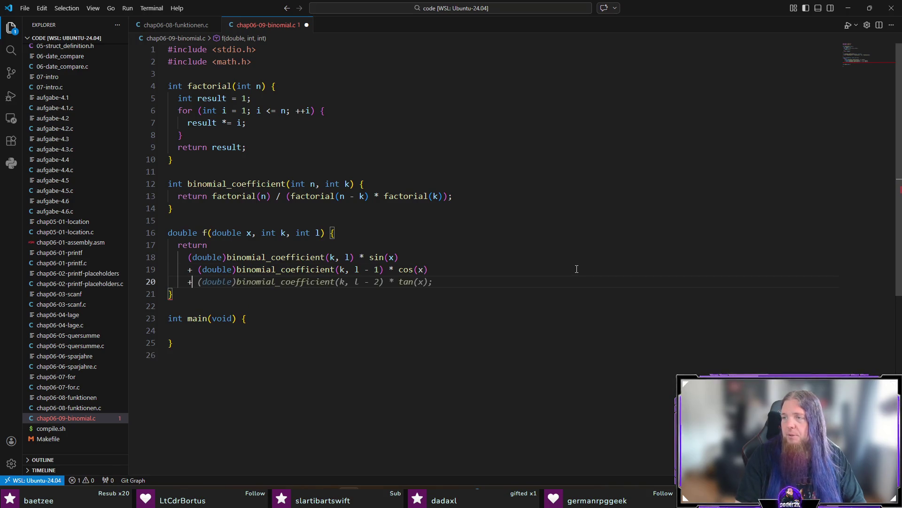
{"action": "key", "text": "ctrl+Right"}
{"action": "key", "text": "ctrl+Right"}
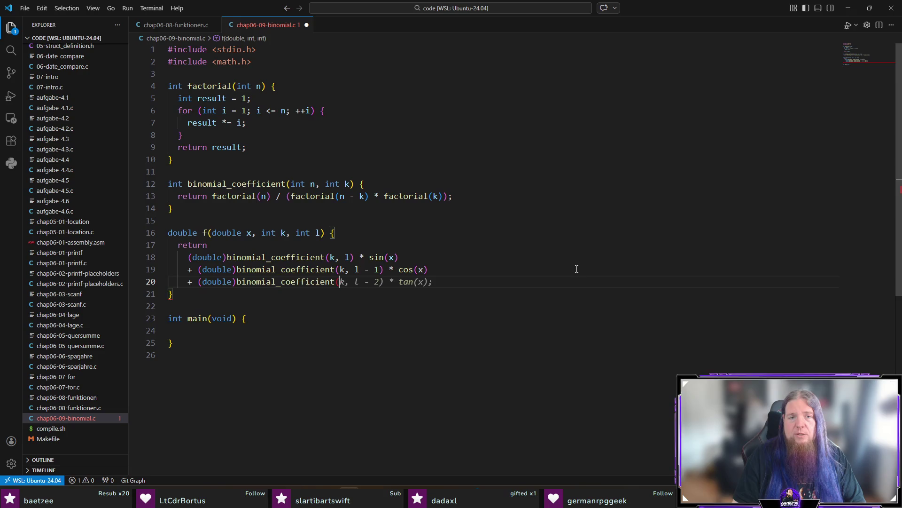
{"action": "type", "text": "k + 1, "}
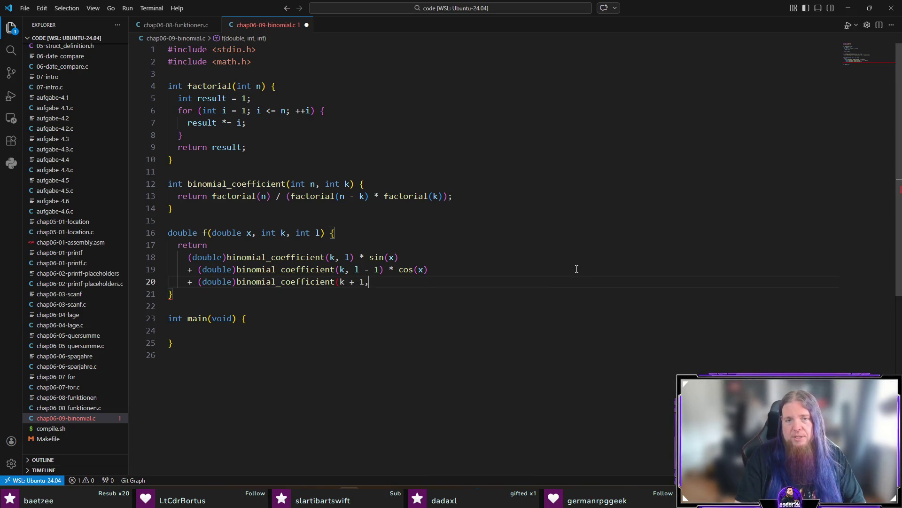
{"action": "type", "text": "l) *"}
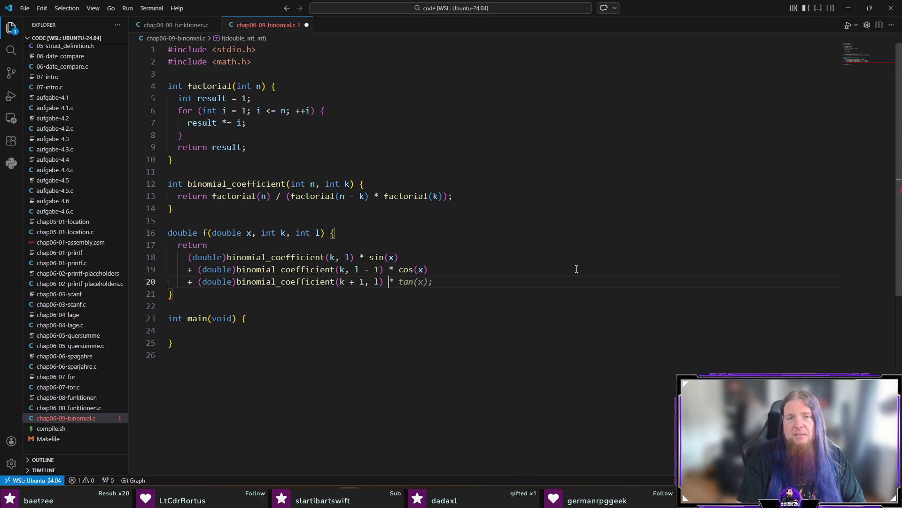
{"action": "type", "text": " 3.5;"}
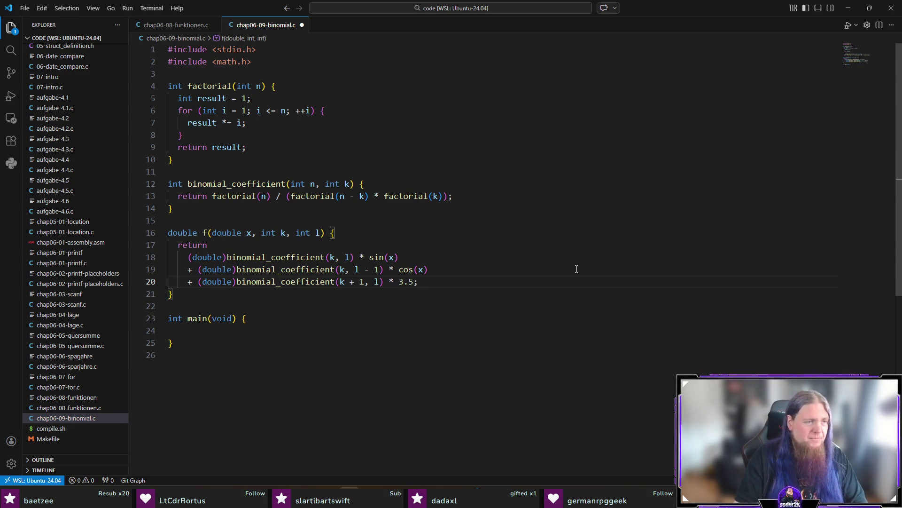
{"action": "key", "text": "ctrl+s"}
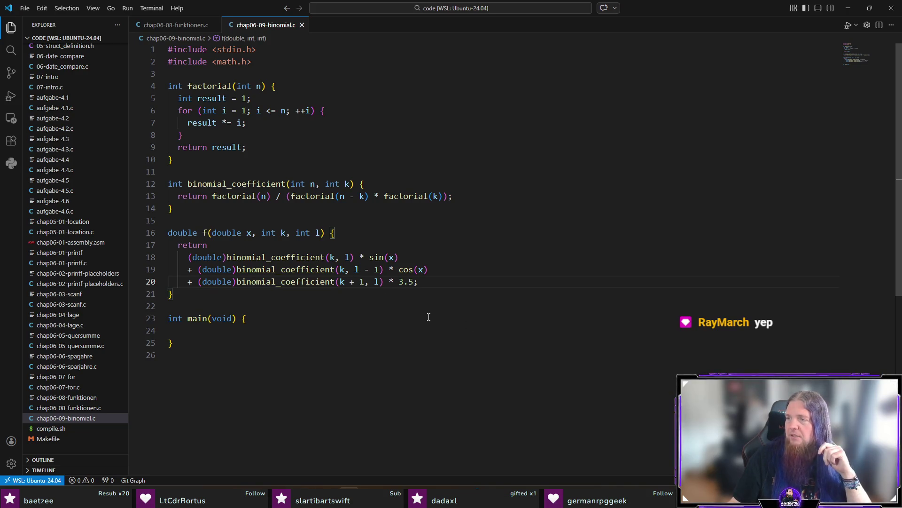
{"action": "left_click", "coordinate": [292, 332]}
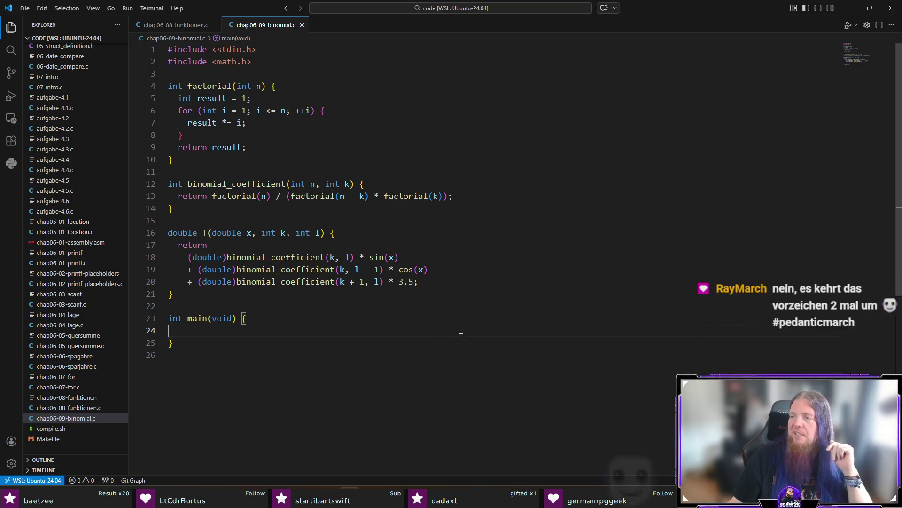
- Discard the suggested main body and write a for loop over i from 4 to 15
{"action": "scroll", "coordinate": [491, 337], "scroll_direction": "down", "scroll_amount": 1}
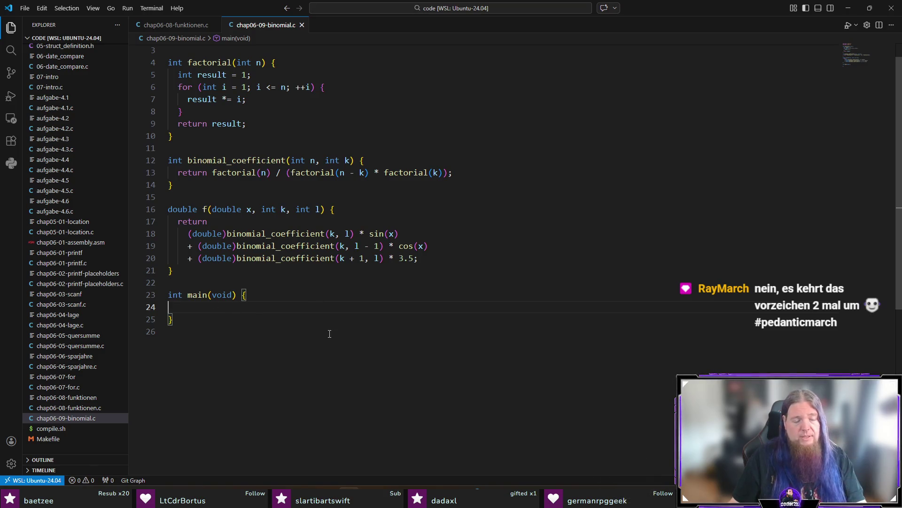
{"action": "key", "text": "ctrl+z"}
{"action": "key", "text": "ctrl+z"}
{"action": "key", "text": "ctrl+y"}
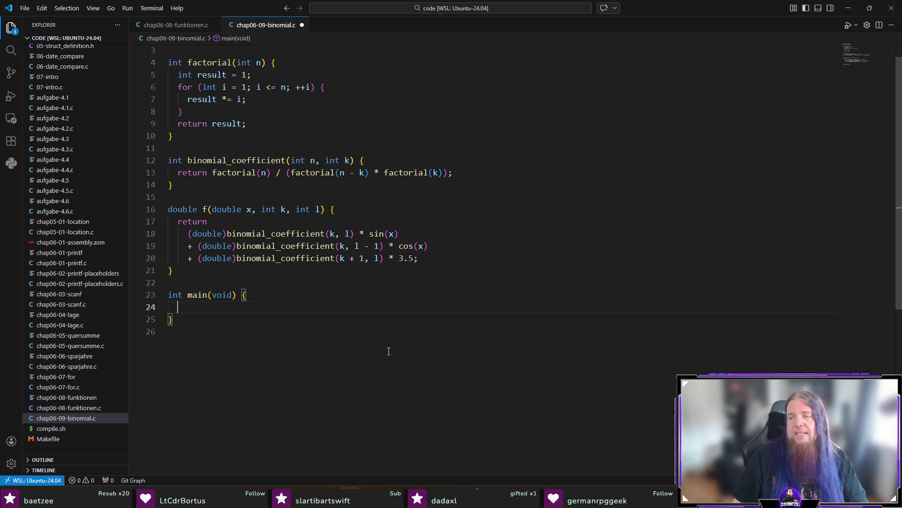
{"action": "type", "text": "for (int"}
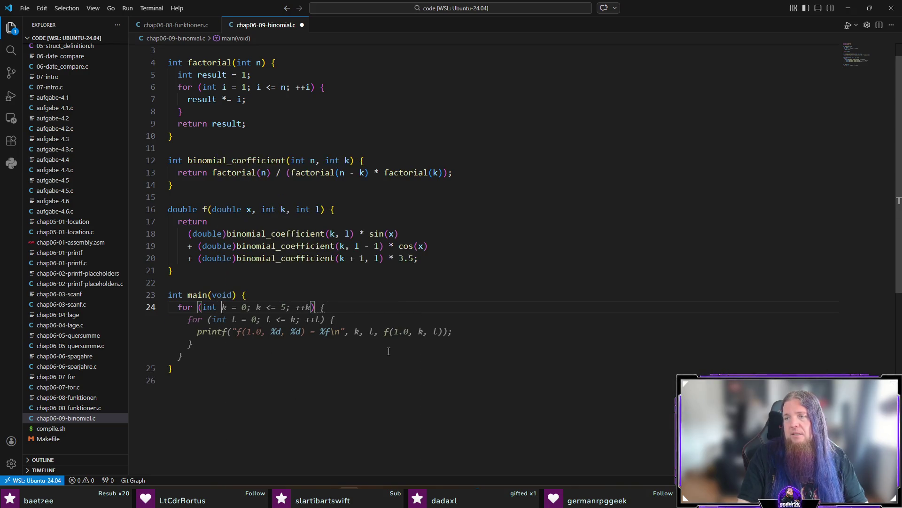
{"action": "type", "text": " i = "}
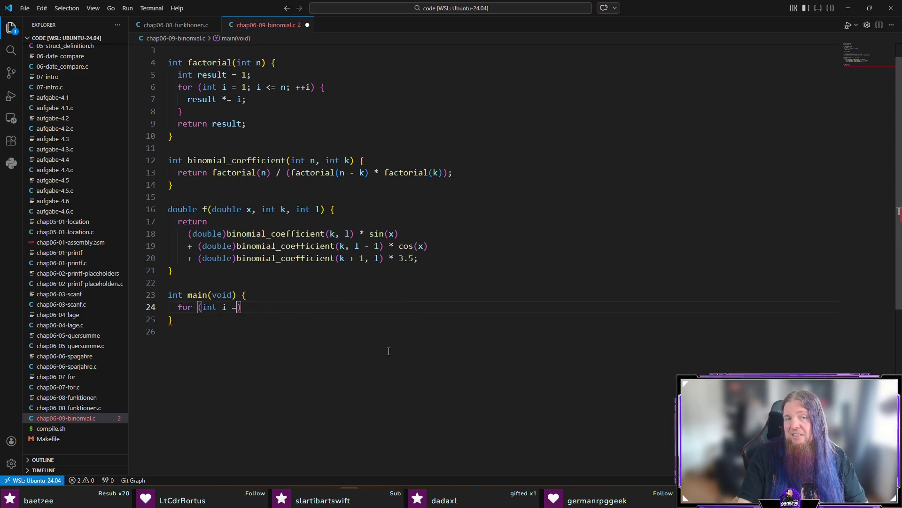
{"action": "type", "text": "4; i "}
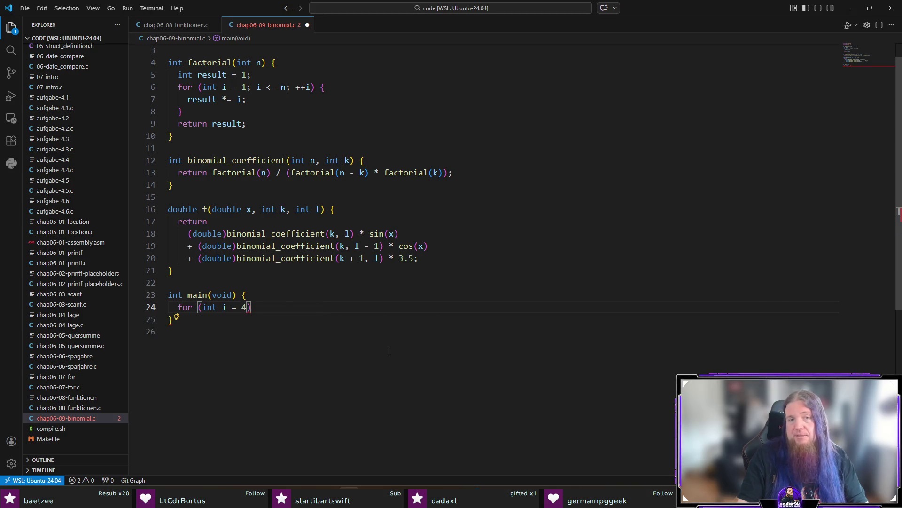
{"action": "type", "text": "<= 15; ++i"}
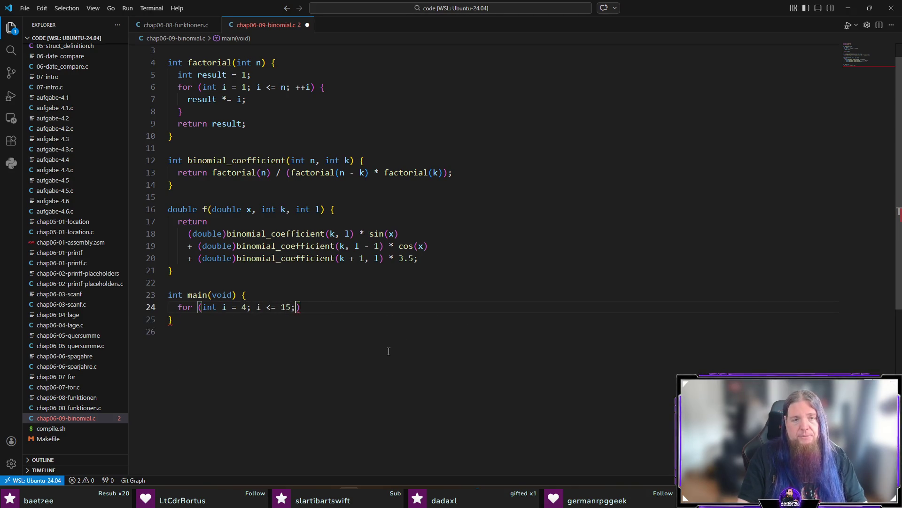
{"action": "type", "text": ") {"}
{"action": "key", "text": "Return"}
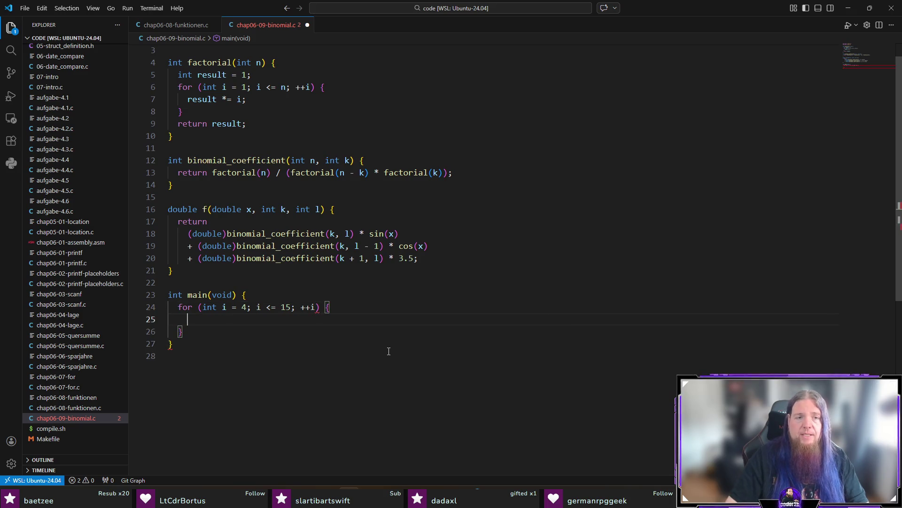
- Inside the loop, set x = (double)i / 10.0 and y = f(x, 5, 3)
{"action": "type", "text": "dou"}
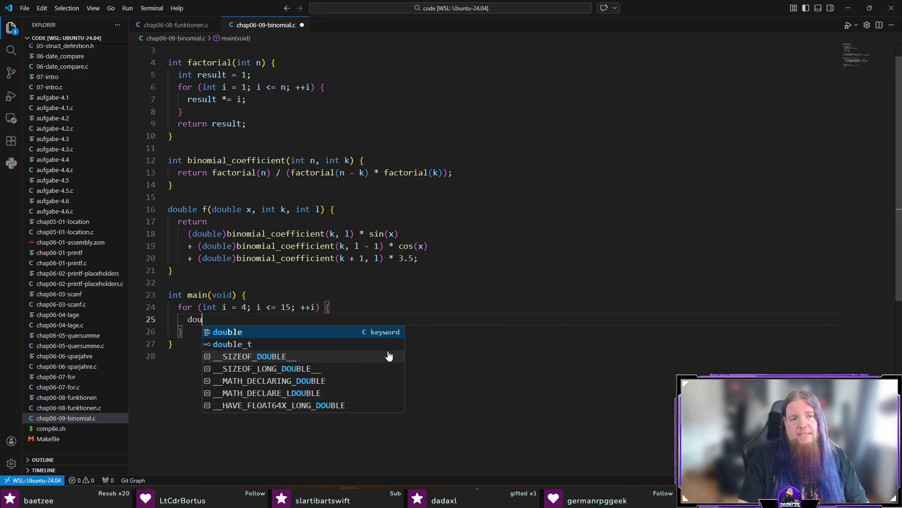
{"action": "type", "text": "ble x ="}
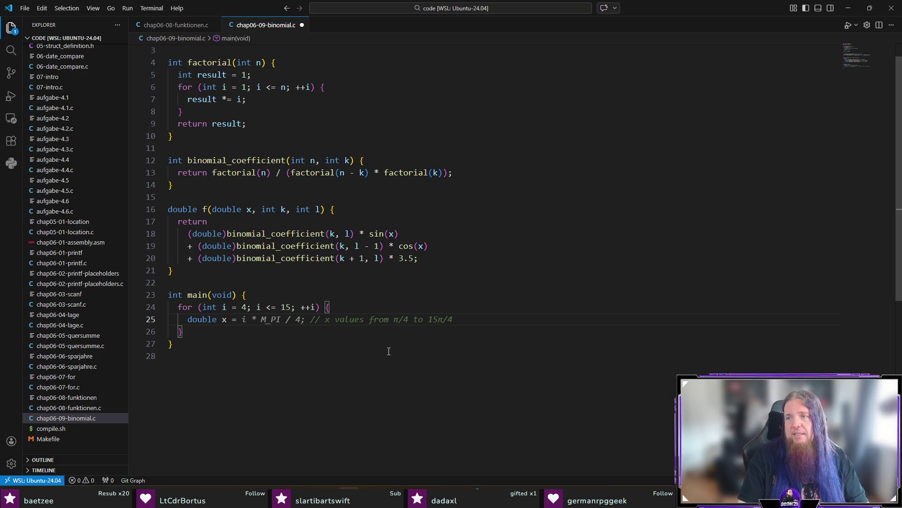
{"action": "type", "text": " (double"}
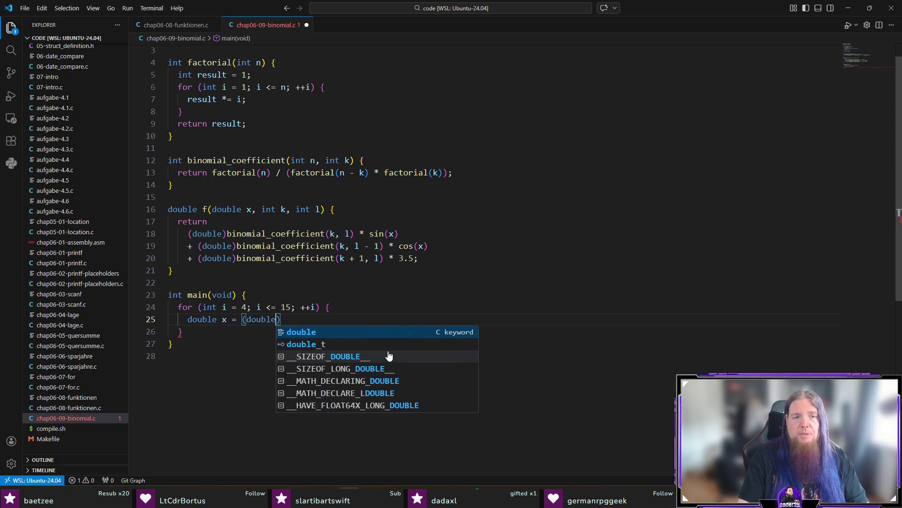
{"action": "type", "text": ")i"}
{"action": "key", "text": "Escape"}
{"action": "key", "text": "Tab"}
{"action": "key", "text": "Escape"}
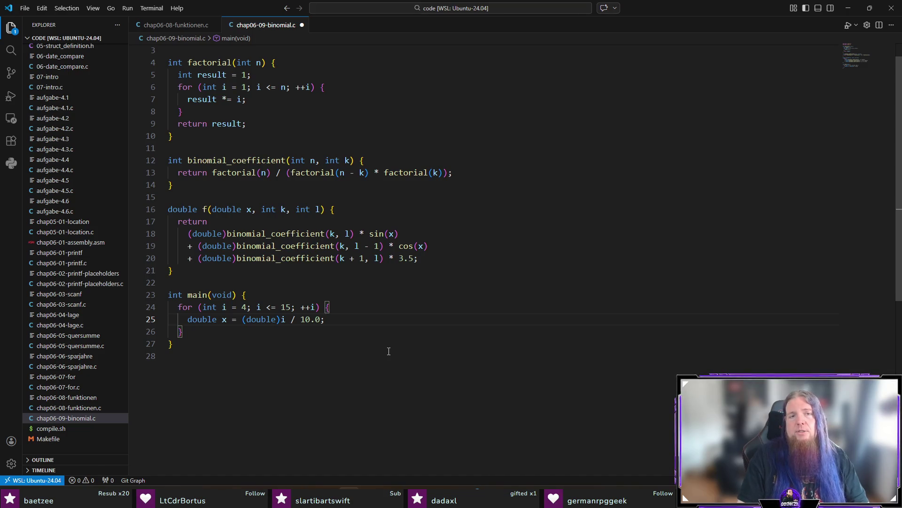
{"action": "key", "text": "Return"}
{"action": "type", "text": "double y = f("}
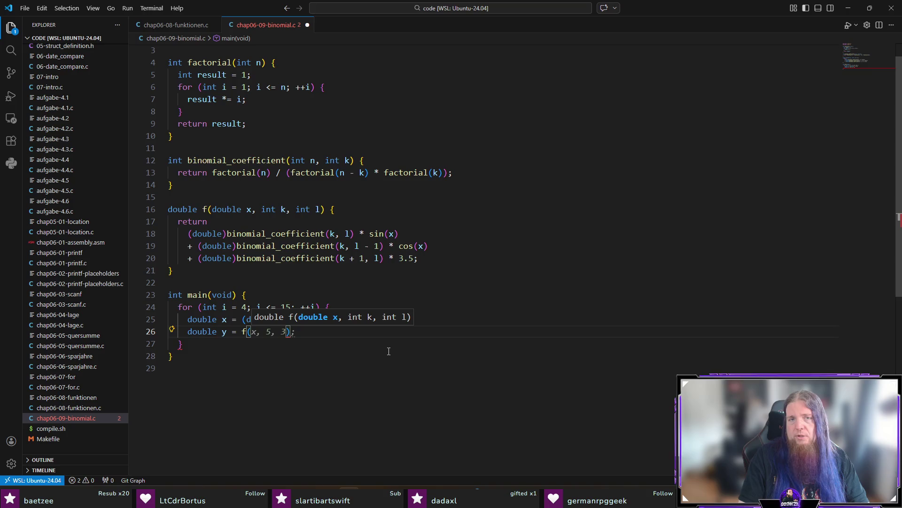
{"action": "key", "text": "Tab"}
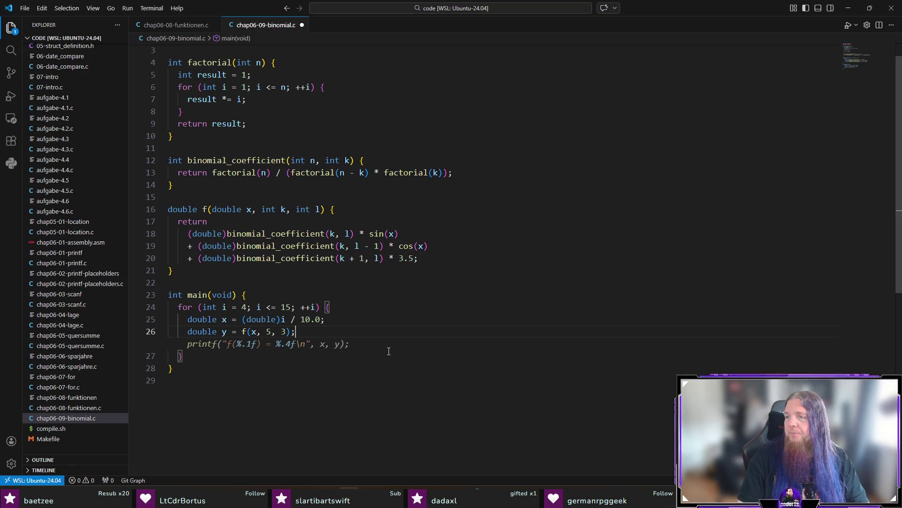
{"action": "key", "text": "Escape"}
{"action": "key", "text": "Up"}
{"action": "key", "text": "Up"}
{"action": "key", "text": "Up"}
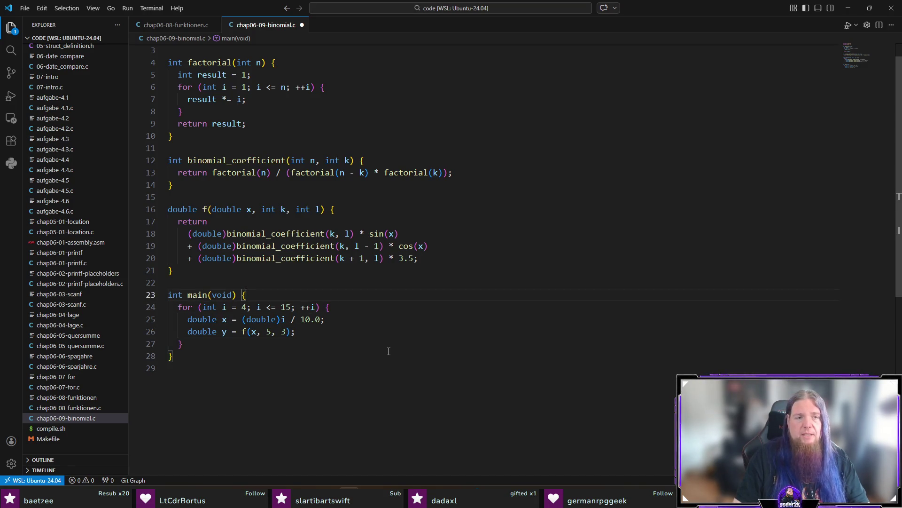
- Add an x | f(x) header printf above the loop and a printf of x and y inside it
{"action": "key", "text": "Return"}
{"action": "type", "text": "printf(\""}
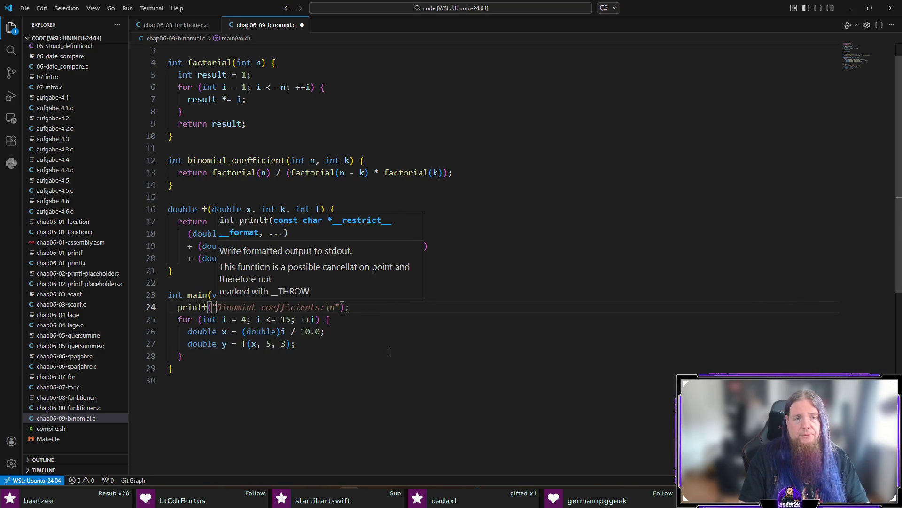
{"action": "type", "text": "  x  |"}
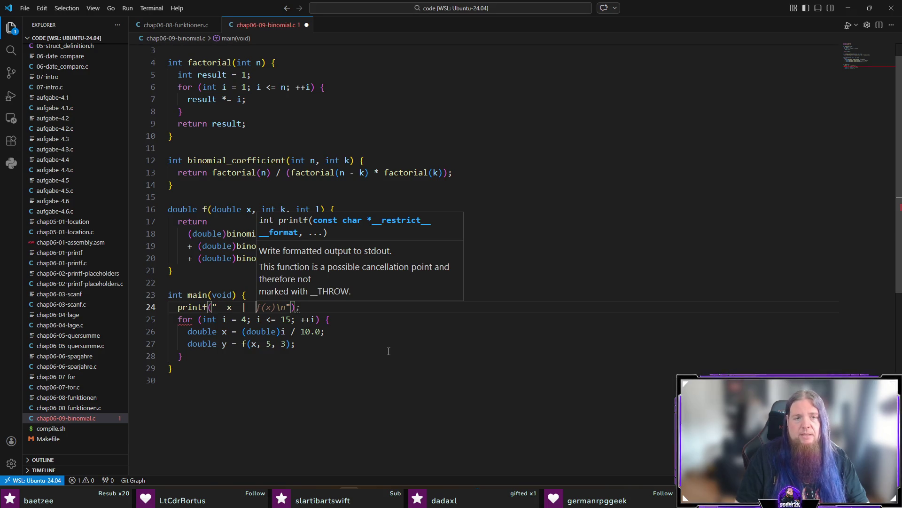
{"action": "key", "text": "Tab"}
{"action": "key", "text": "Down"}
{"action": "key", "text": "Down"}
{"action": "key", "text": "Down"}
{"action": "key", "text": "Return"}
{"action": "key", "text": "Tab"}
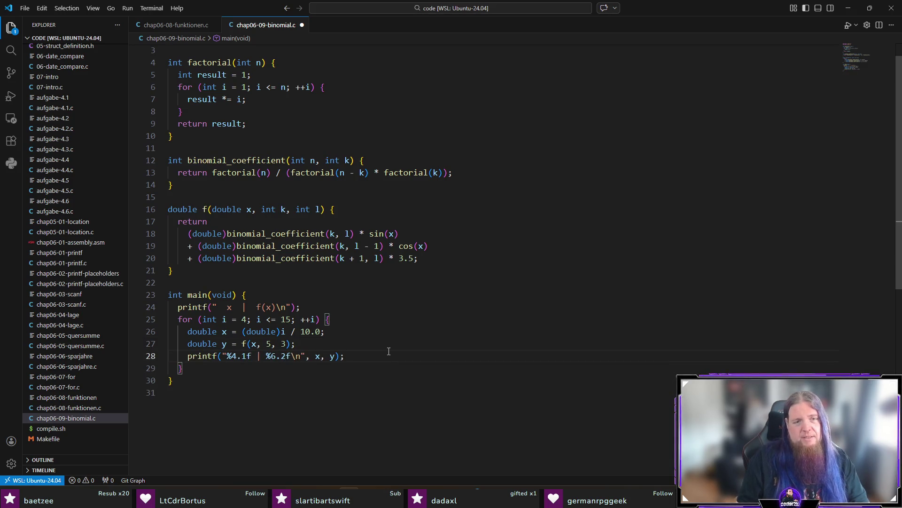
- Check the %4.1f | %6.2f format widths, save the file, and bring up the terminal
{"action": "double_click", "coordinate": [236, 357]}
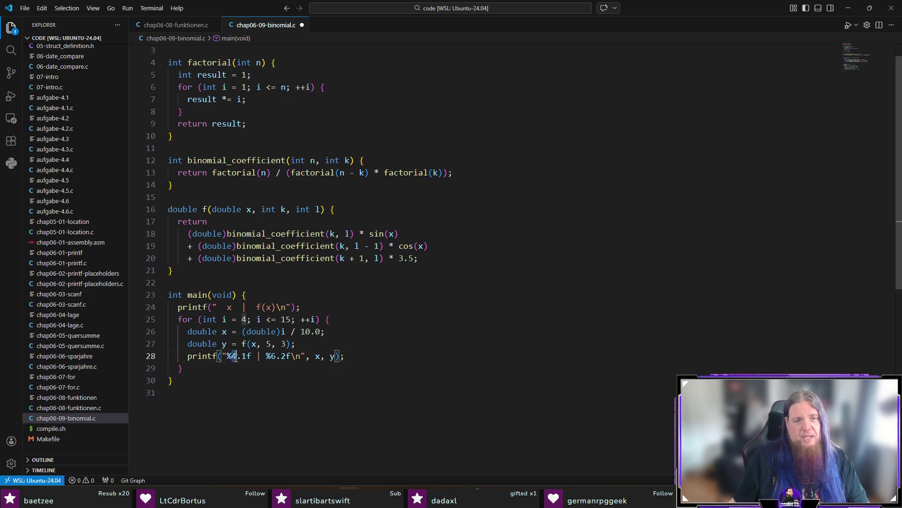
{"action": "double_click", "coordinate": [244, 356]}
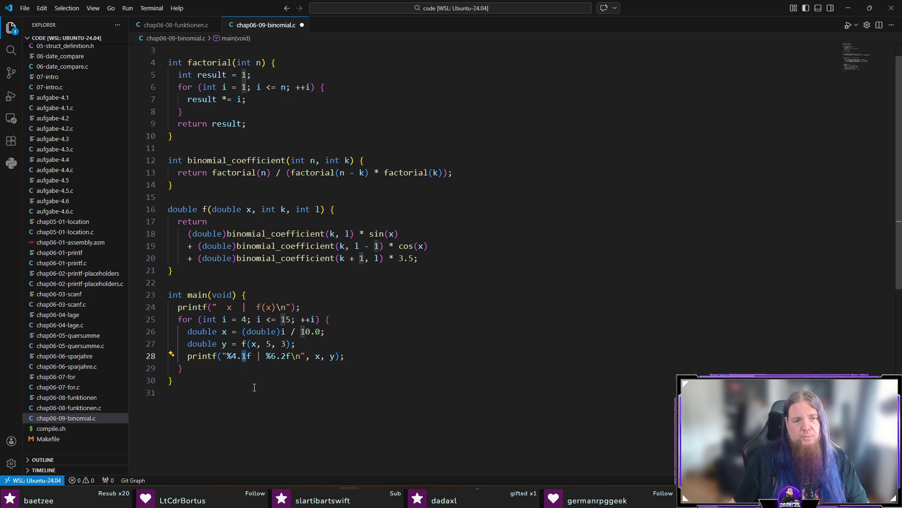
{"action": "double_click", "coordinate": [273, 357]}
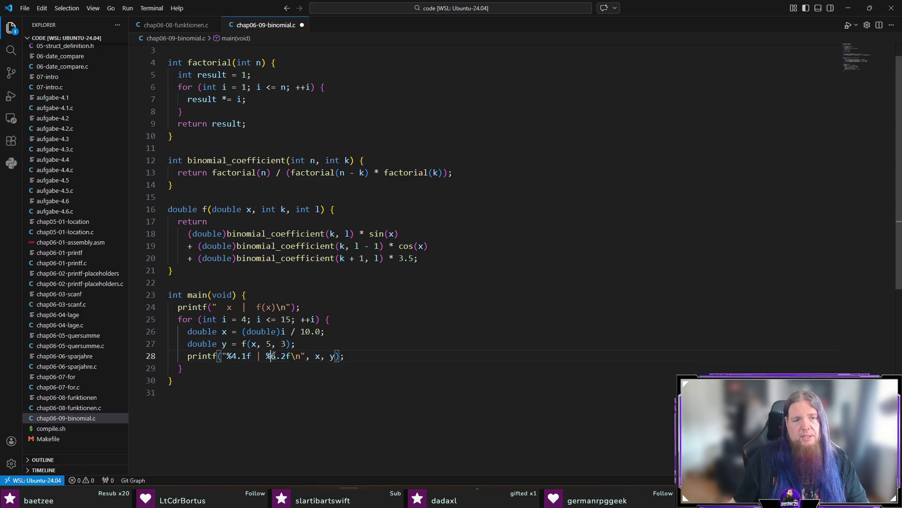
{"action": "double_click", "coordinate": [283, 357]}
{"action": "left_click", "coordinate": [319, 368]}
{"action": "key", "text": "ctrl+s"}
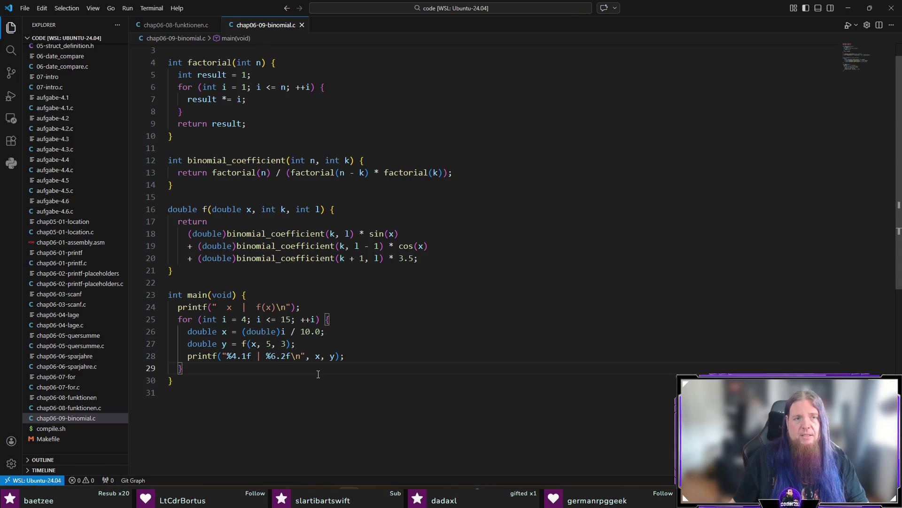
{"action": "key", "text": "ctrl+grave"}
- Run ./compile.sh, which fails on an undefined reference to cos, then open compile.sh and the Makefile
{"action": "type", "text": "./compile.sh"}
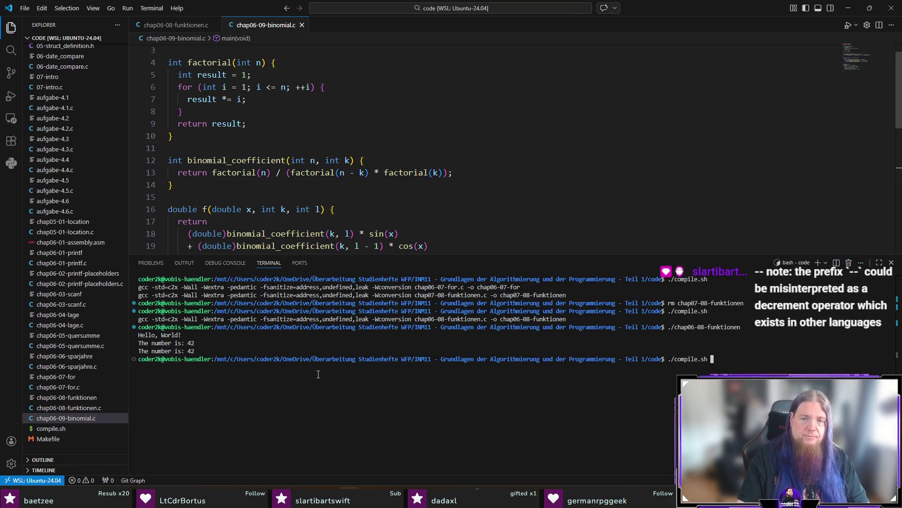
{"action": "key", "text": "Return"}
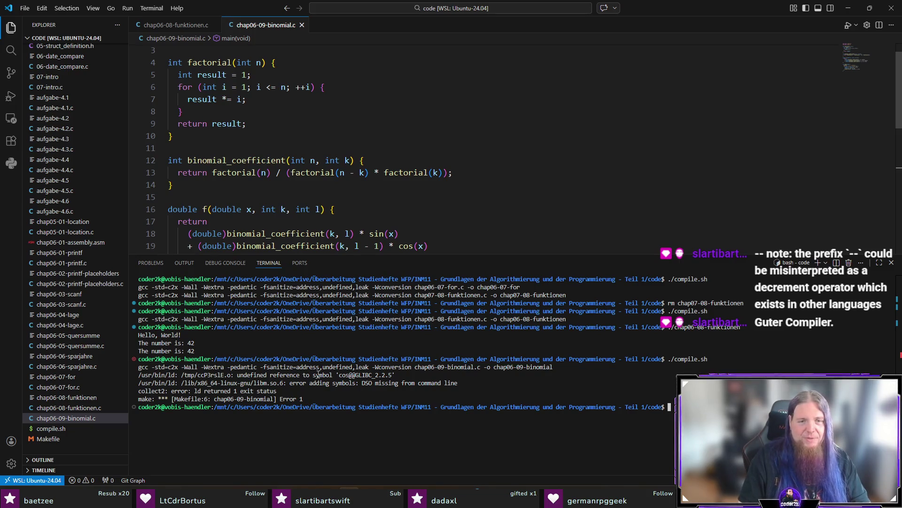
{"action": "left_click", "coordinate": [51, 429]}
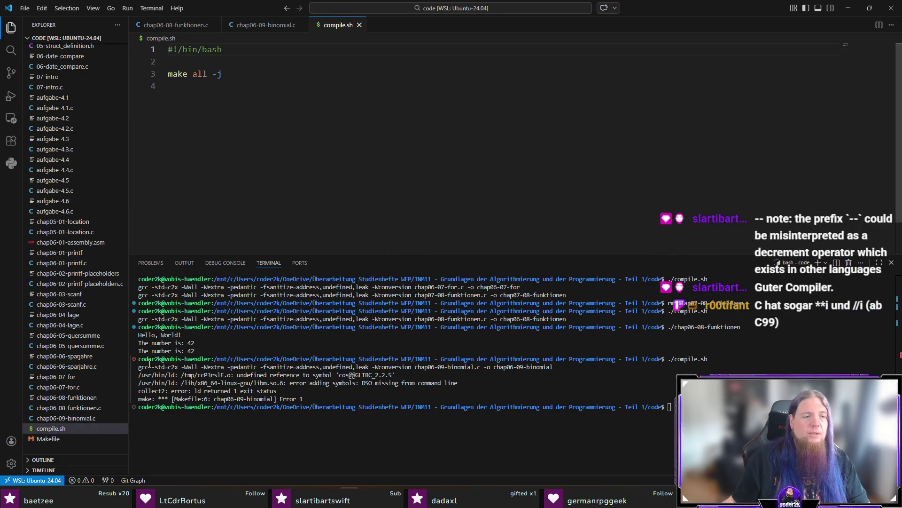
{"action": "left_click", "coordinate": [81, 438]}
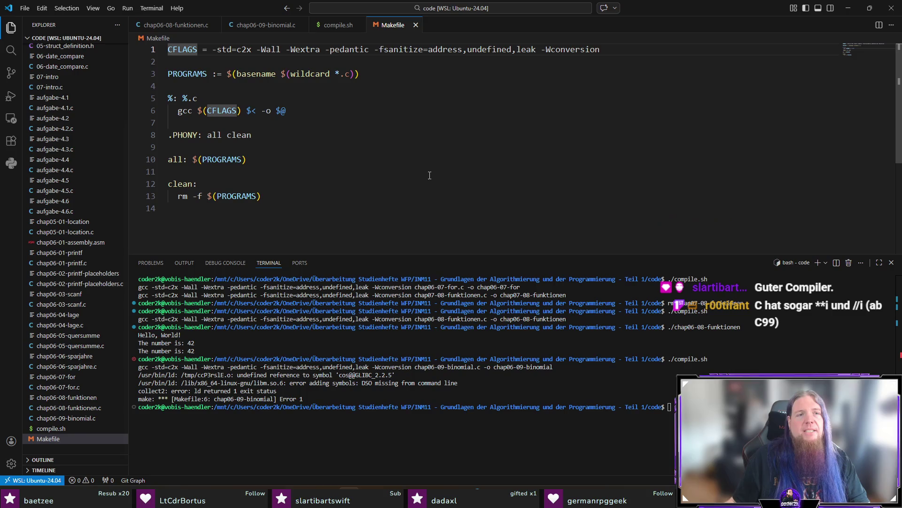
- Append -lm to the Makefile's CFLAGS line, save, and run the compile script
{"action": "left_click", "coordinate": [640, 51]}
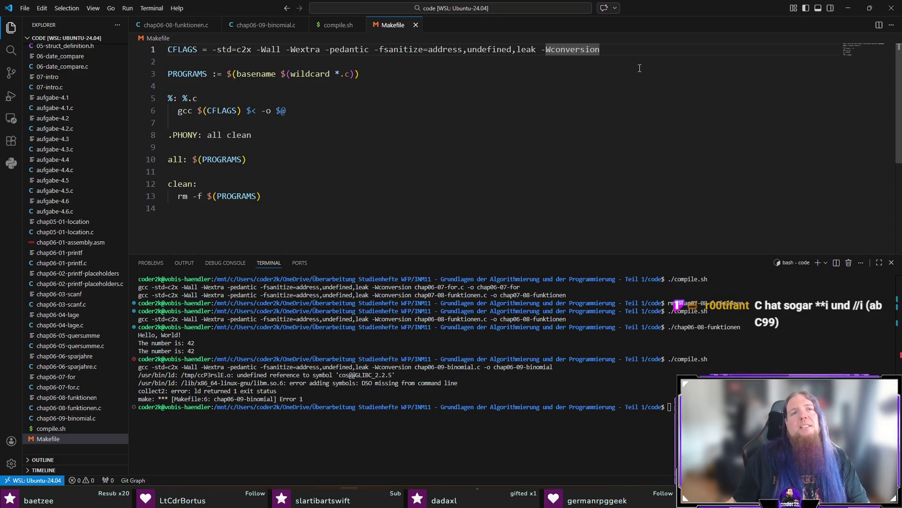
{"action": "type", "text": " -lm"}
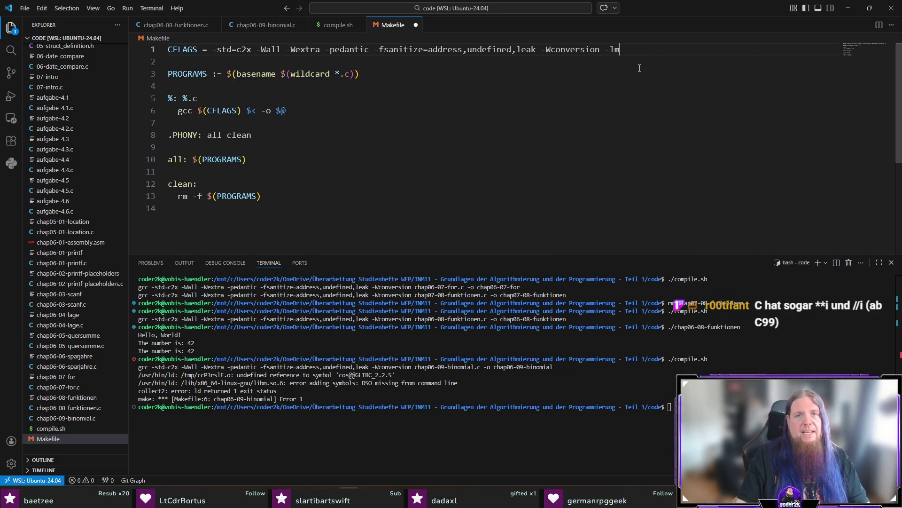
{"action": "key", "text": "ctrl+s"}
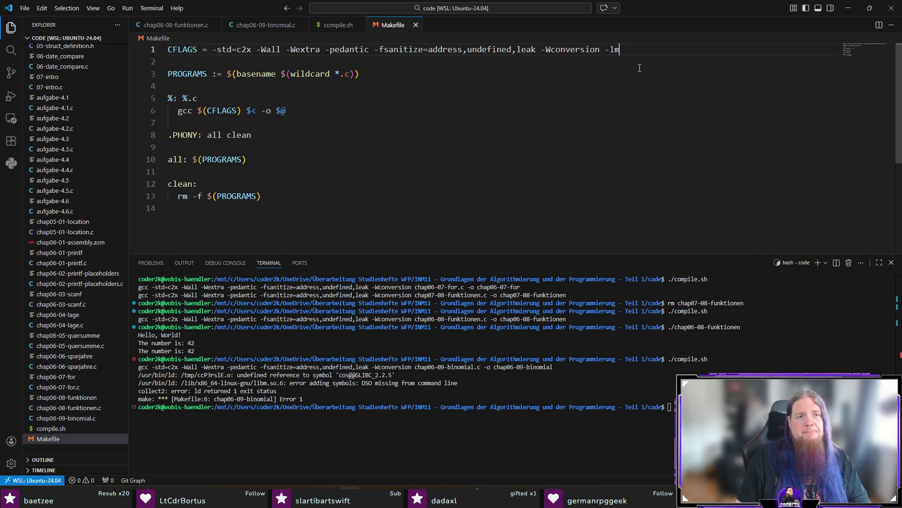
{"action": "type", "text": "./"}
{"action": "key", "text": "Return"}
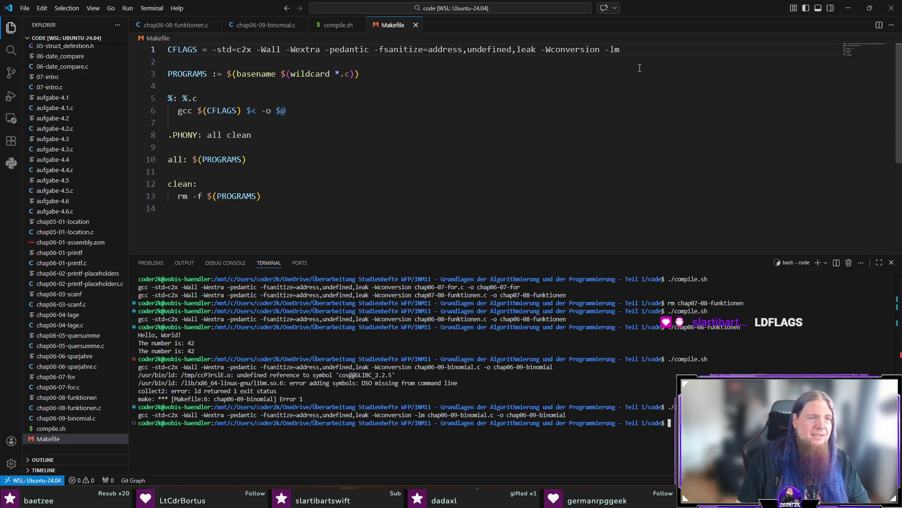
- Move -lm from CFLAGS to a new 'LDFLAGS = -lm' line, save, and rebuild
{"action": "double_click", "coordinate": [633, 50]}
{"action": "key", "text": "BackSpace"}
{"action": "key", "text": "BackSpace"}
{"action": "key", "text": "BackSpace"}
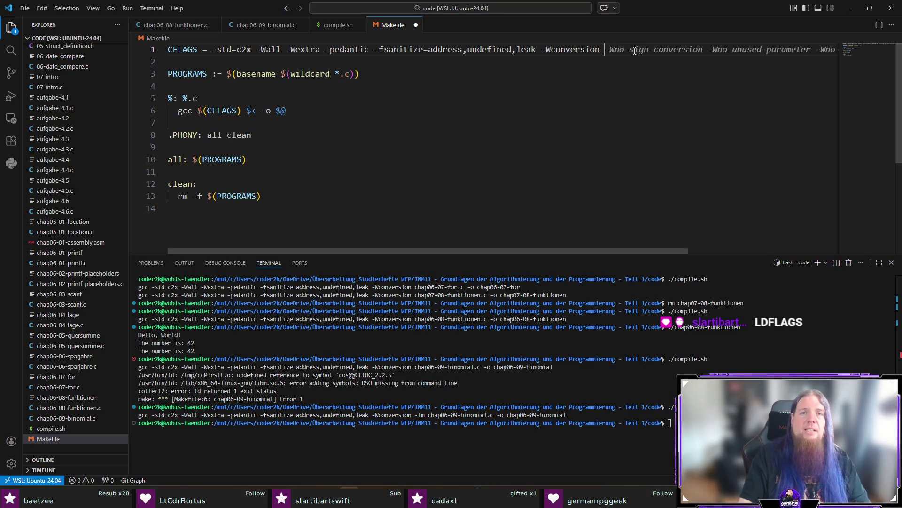
{"action": "key", "text": "Return"}
{"action": "type", "text": "LDFLA"}
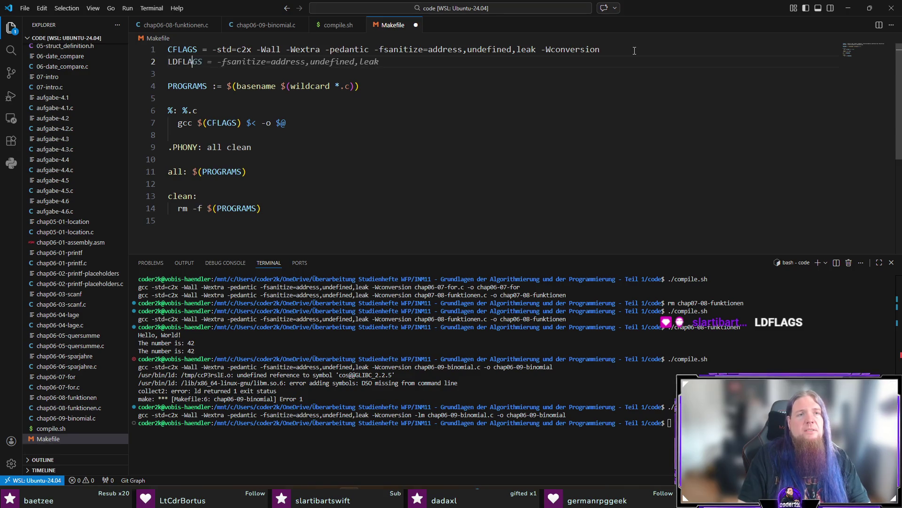
{"action": "type", "text": "GS = -lm"}
{"action": "key", "text": "ctrl+s"}
{"action": "key", "text": "ctrl+grave"}
{"action": "key", "text": "Up"}
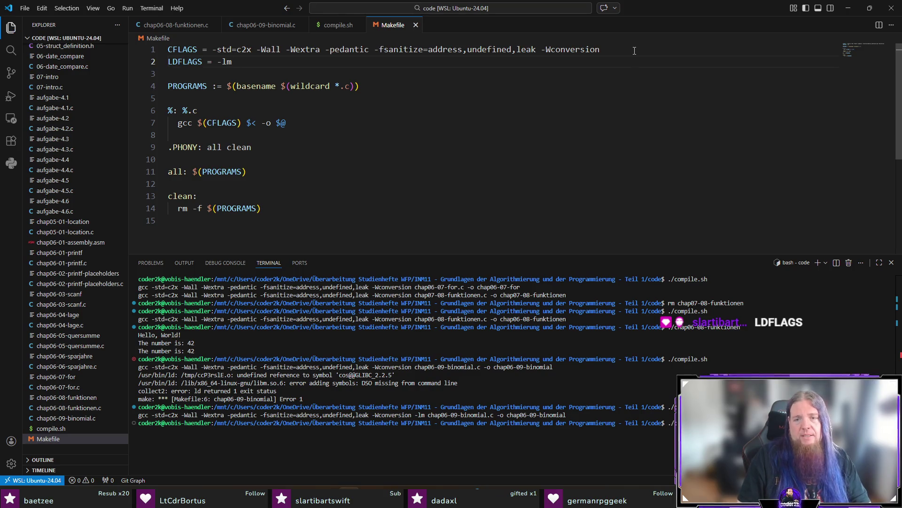
{"action": "key", "text": "Return"}
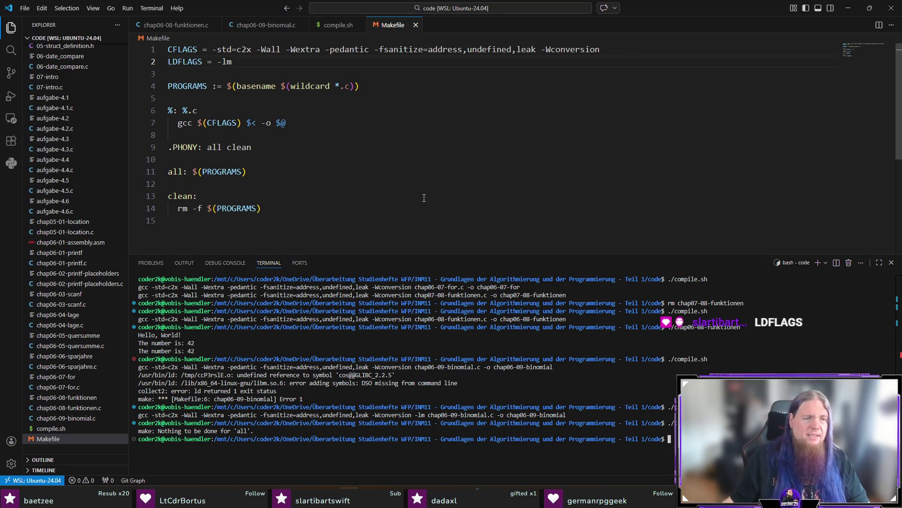
- Rerun ./compile.sh from the binomial source; linking still fails with an undefined cos
{"action": "left_click", "coordinate": [263, 26]}
{"action": "key", "text": "ctrl+grave"}
{"action": "key", "text": "Up"}
{"action": "key", "text": "Return"}
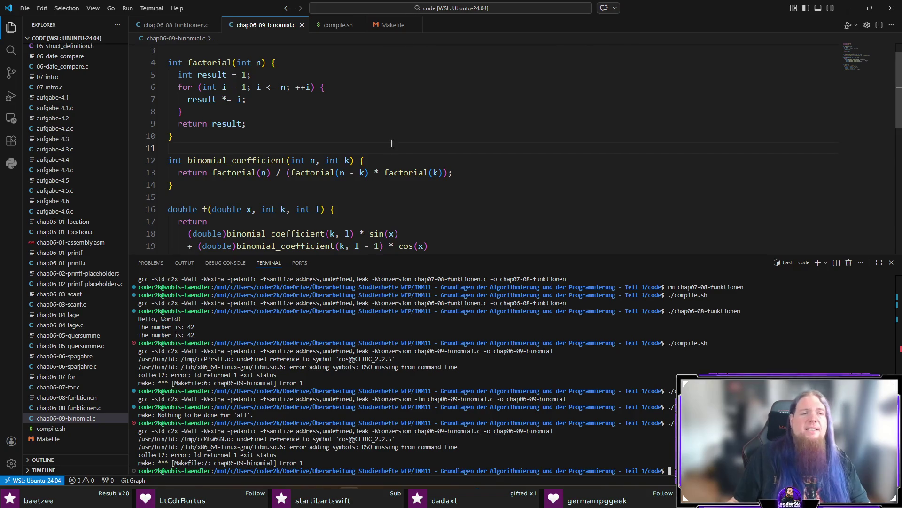
{"action": "left_click", "coordinate": [393, 25]}
- Undo the -lm CFLAGS change and append $(LDFLAGS) to the gcc rule in the saved Makefile
{"action": "left_click", "coordinate": [630, 49]}
{"action": "type", "text": "-lm"}
{"action": "key", "text": "ctrl+shift+k"}
{"action": "key", "text": "ctrl+s"}
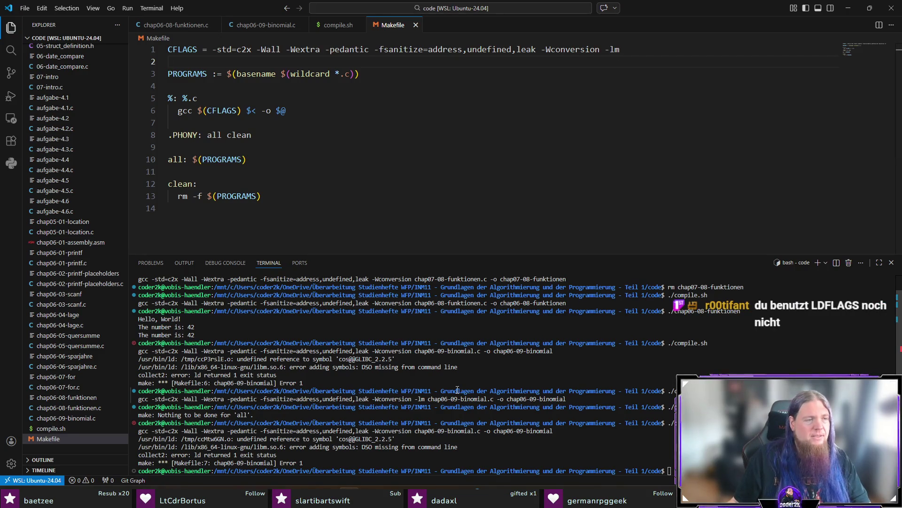
{"action": "key", "text": "ctrl+z"}
{"action": "key", "text": "ctrl+z"}
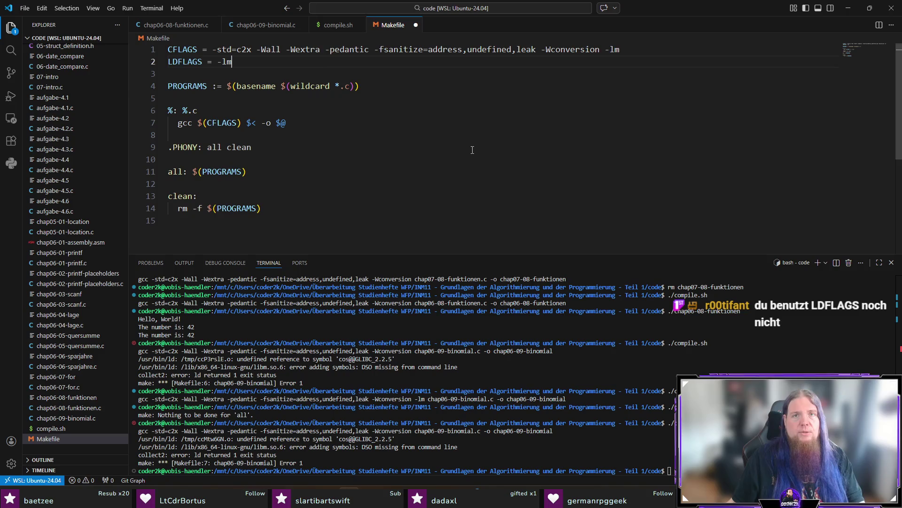
{"action": "key", "text": "ctrl+s"}
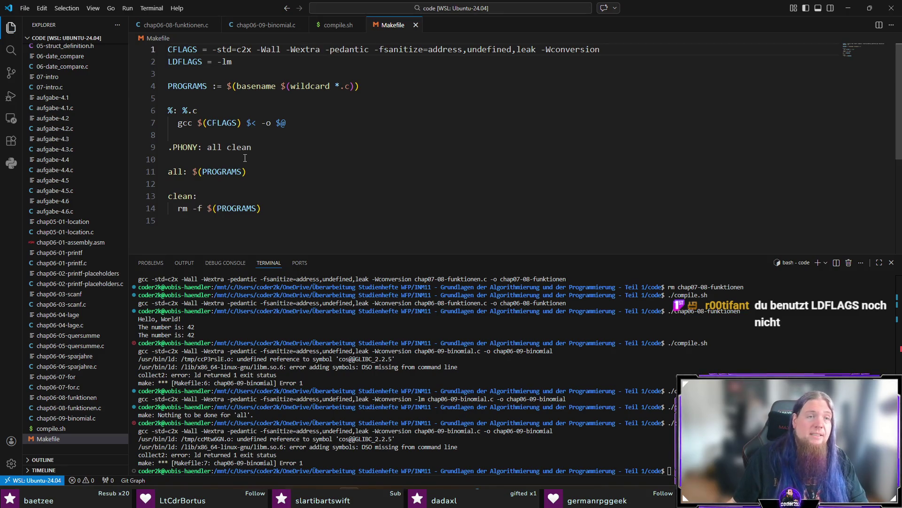
{"action": "key", "text": "Tab"}
{"action": "key", "text": "ctrl+s"}
- Build and run ./chap06-09-binomial, which now links without errors
{"action": "key", "text": "ctrl+grave"}
{"action": "left_click", "coordinate": [264, 25]}
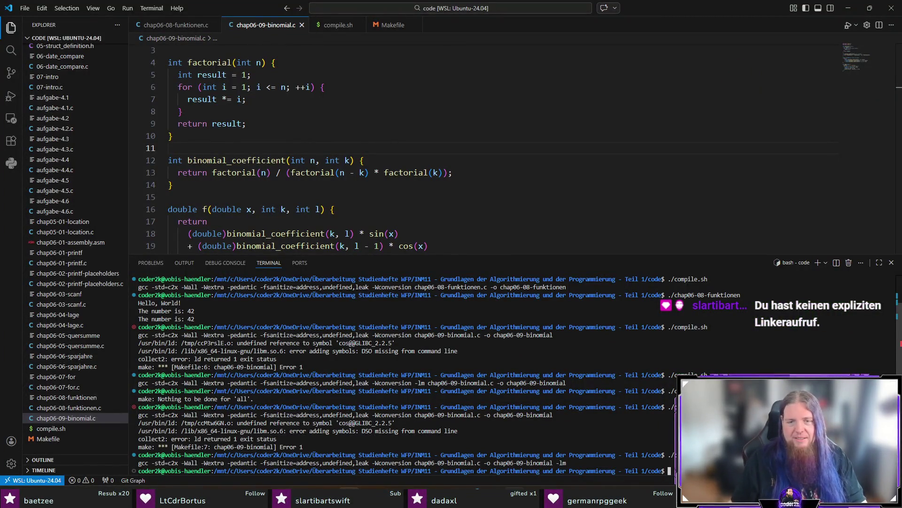
{"action": "mouse_move", "coordinate": [484, 463]}
{"action": "left_mouse_down"}
{"action": "mouse_move", "coordinate": [582, 462]}
{"action": "mouse_move", "coordinate": [569, 462]}
{"action": "left_mouse_up"}
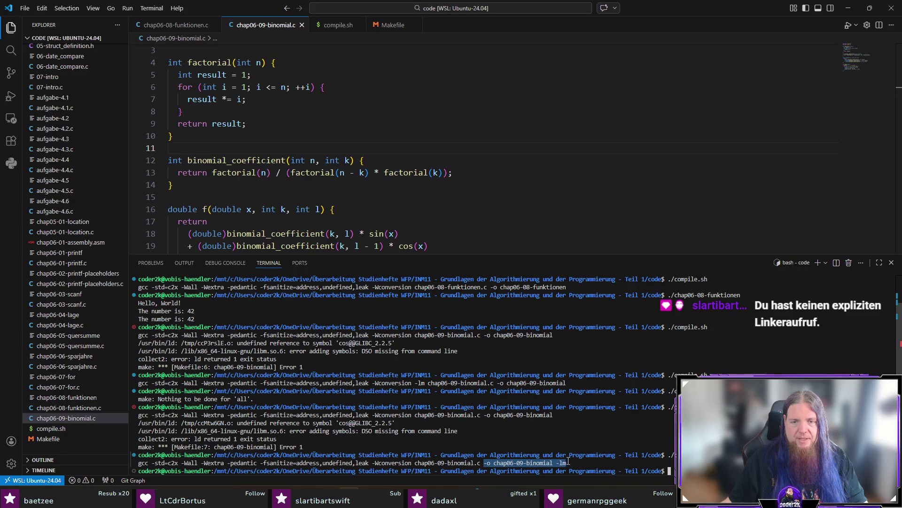
{"action": "left_click", "coordinate": [613, 462]}
{"action": "type", "text": "./"}
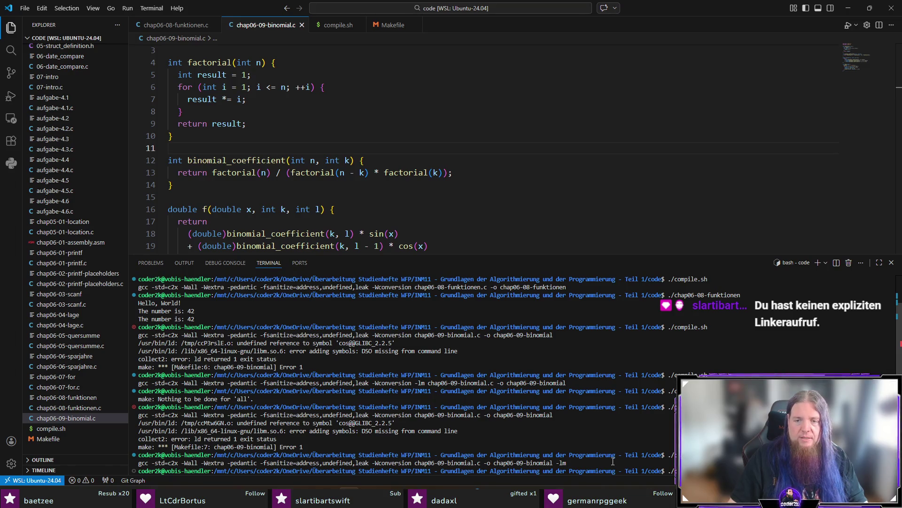
{"action": "key", "text": "Return"}
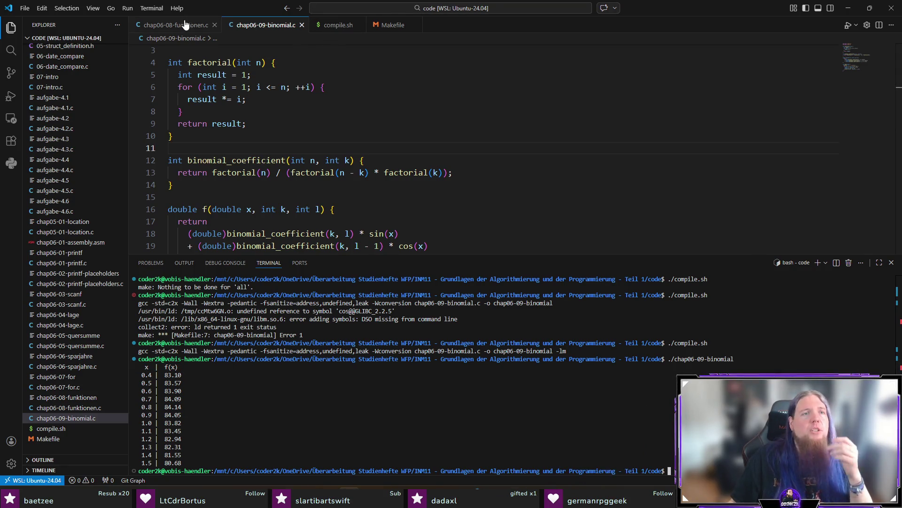
- Add a '---------|---------' divider to the line-24 header printf, then rebuild and run the program
{"action": "scroll", "coordinate": [352, 139], "scroll_direction": "down", "scroll_amount": 5}
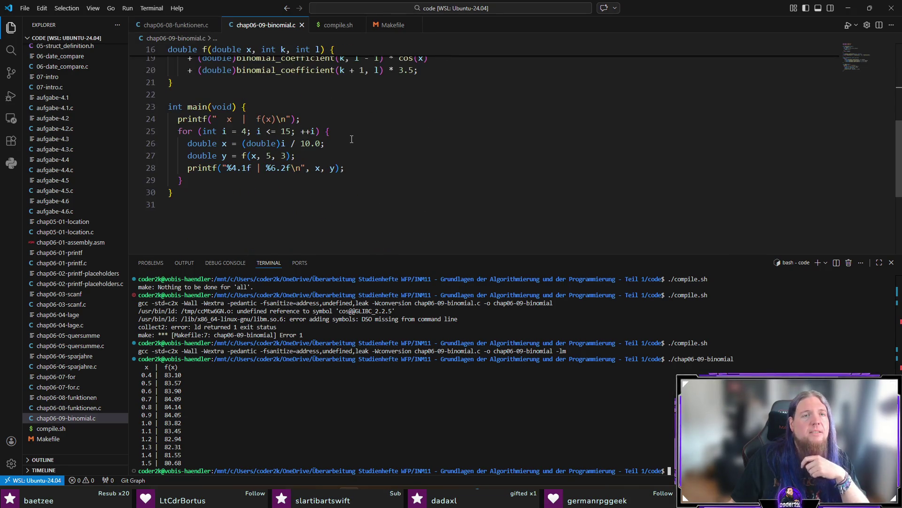
{"action": "left_click", "coordinate": [340, 118]}
{"action": "key", "text": "Left"}
{"action": "key", "text": "Left"}
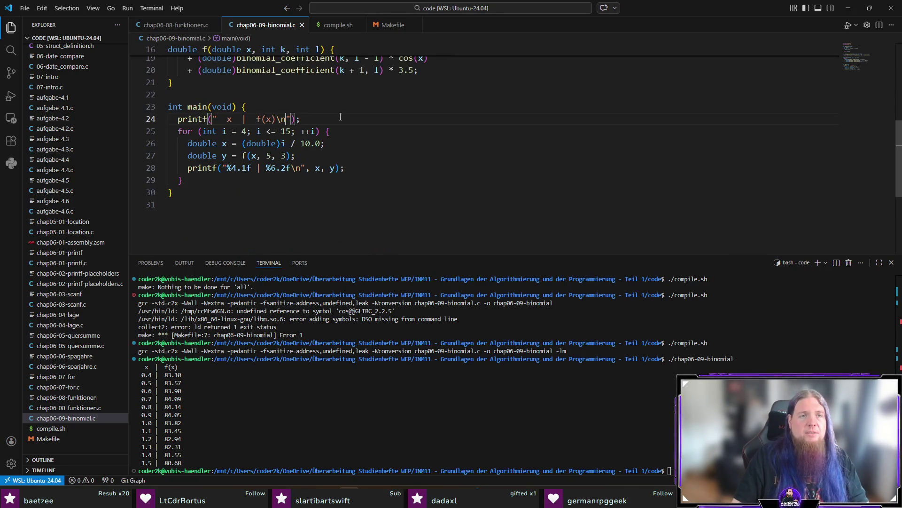
{"action": "type", "text": "-------"}
{"action": "type", "text": "--|---------"}
{"action": "key", "text": "Delete"}
{"action": "key", "text": "Delete"}
{"action": "key", "text": "Delete"}
{"action": "key", "text": "Delete"}
{"action": "key", "text": "Delete"}
{"action": "key", "text": "Delete"}
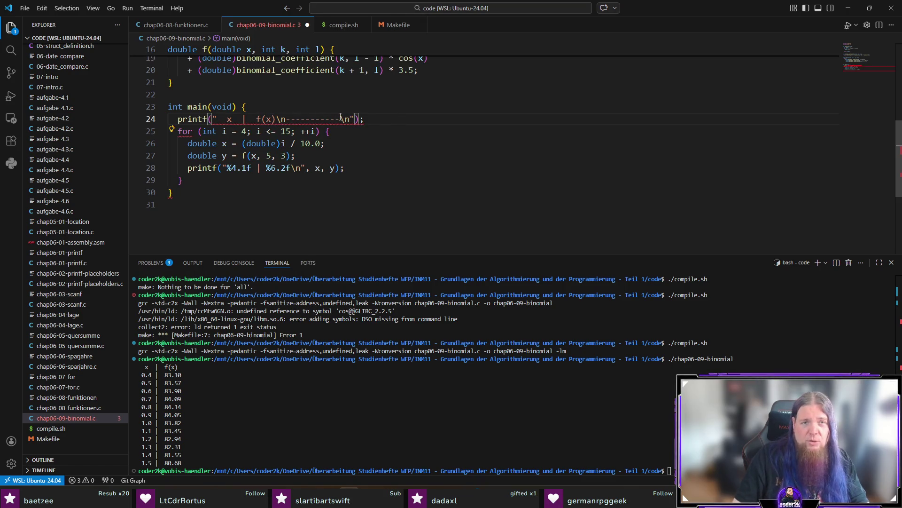
{"action": "key", "text": "ctrl+s"}
{"action": "key", "text": "ctrl+grave"}
{"action": "type", "text": "./"}
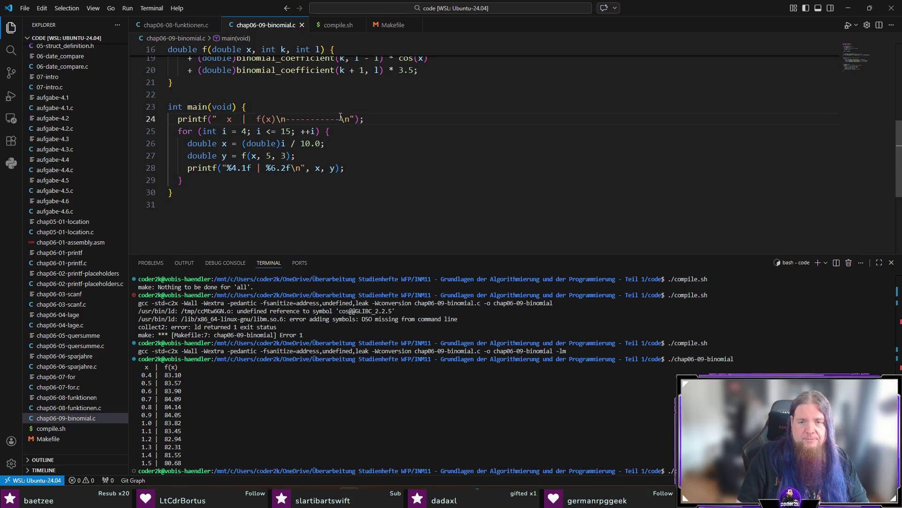
{"action": "type", "text": "compile.sh"}
{"action": "key", "text": "Return"}
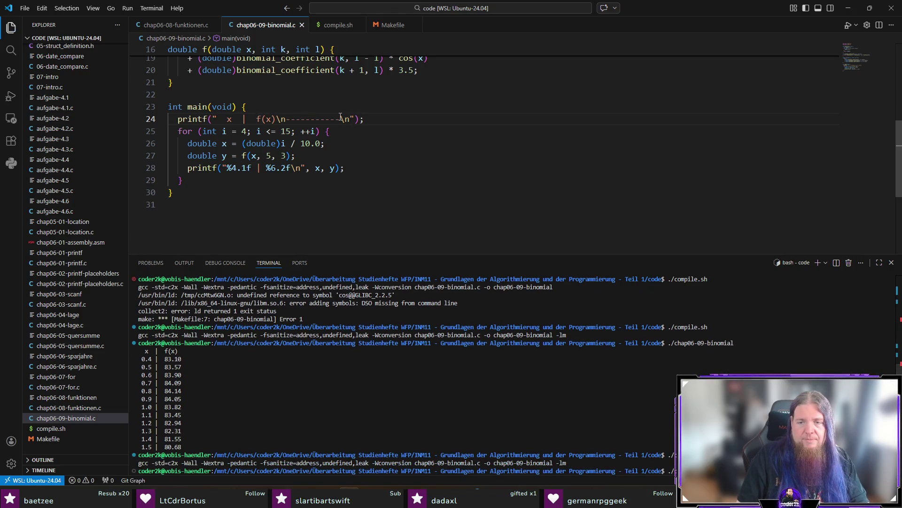
{"action": "type", "text": "chap06-09-binomial"}
{"action": "key", "text": "Return"}
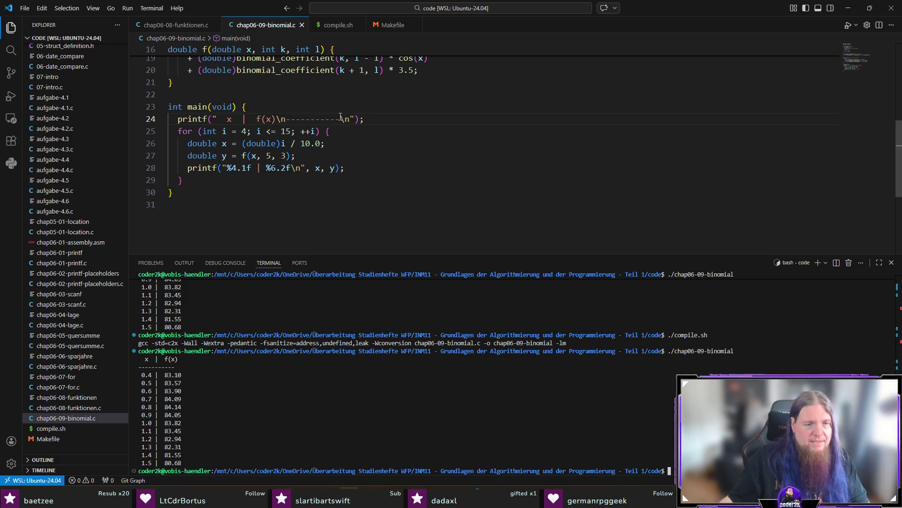
- Lengthen the divider by '---', save, and rerun the program to check it
{"action": "left_click", "coordinate": [342, 116]}
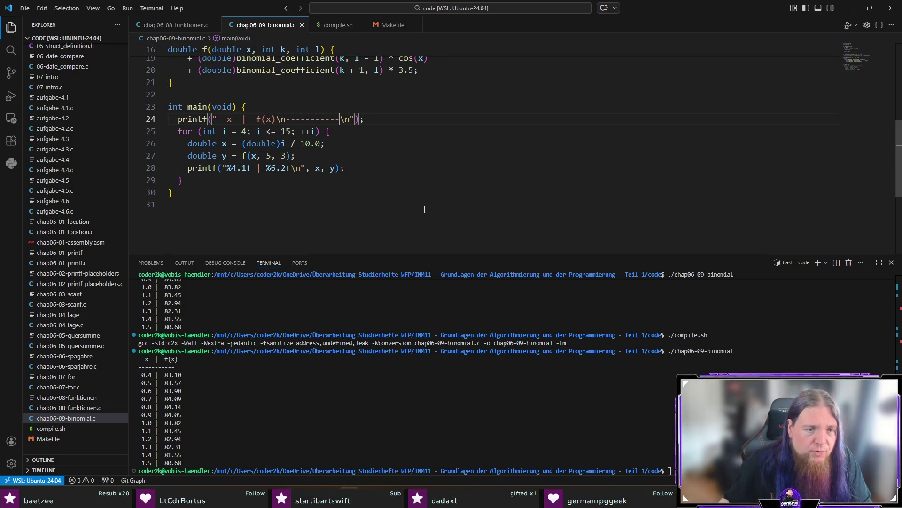
{"action": "type", "text": "-"}
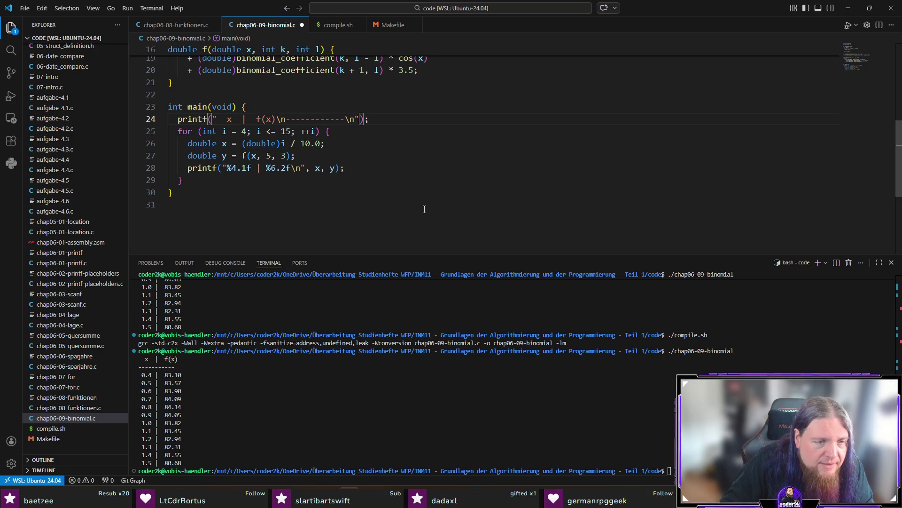
{"action": "type", "text": "-"}
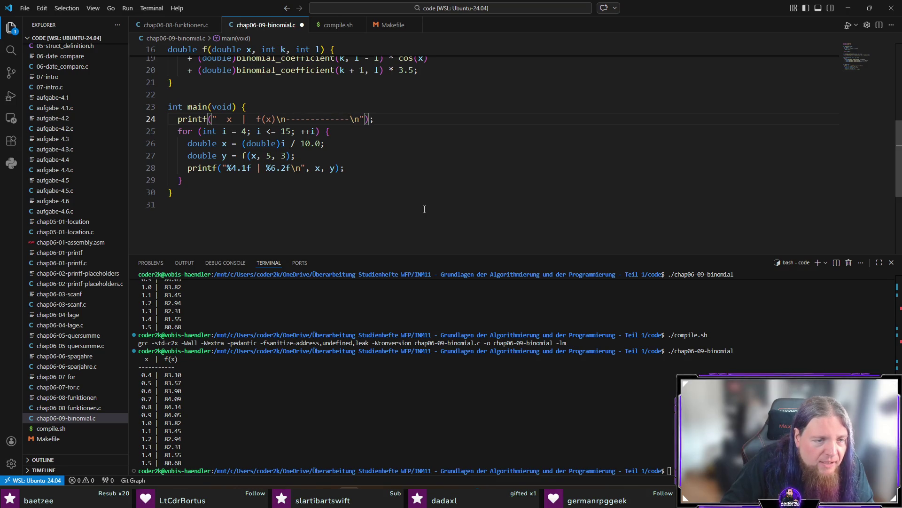
{"action": "type", "text": "-"}
{"action": "key", "text": "ctrl+s"}
{"action": "key", "text": "Tab"}
{"action": "type", "text": "./"}
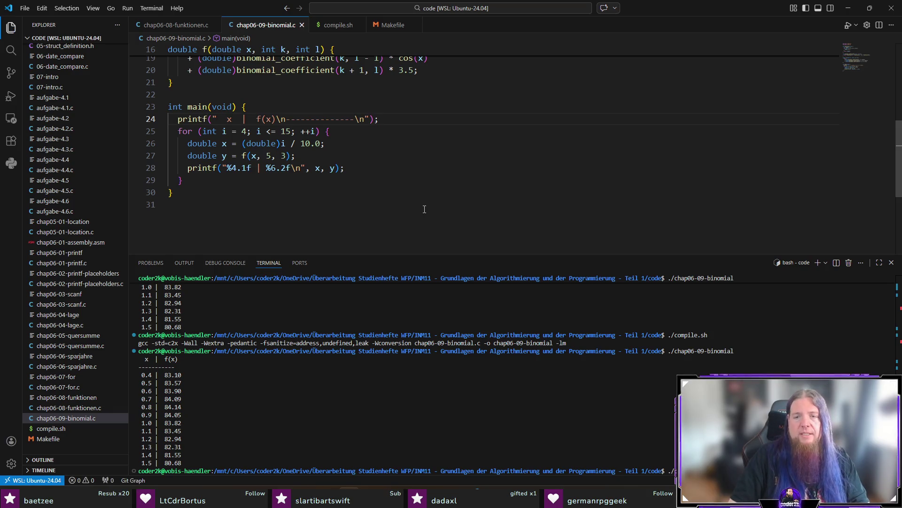
{"action": "key", "text": "Return"}
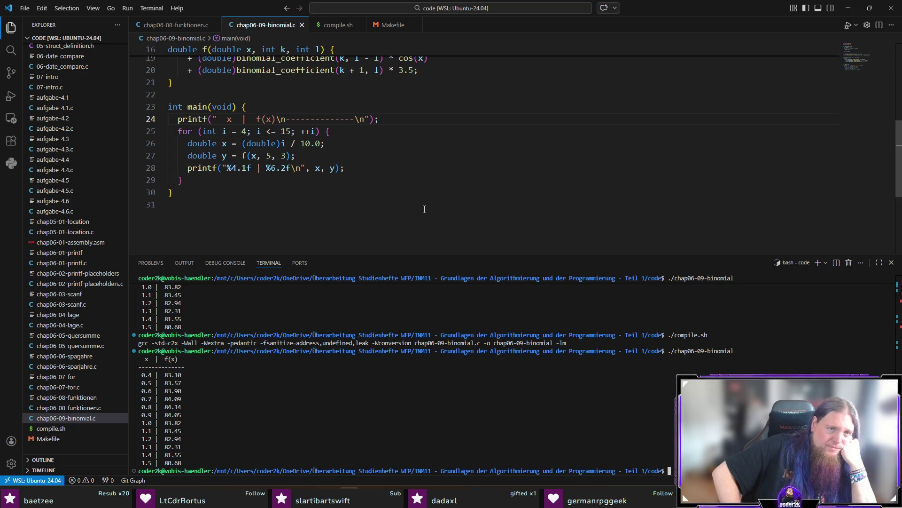
- Dismiss the suggested edit in the divider line, save, and rebuild and run the program
{"action": "left_click", "coordinate": [425, 209]}
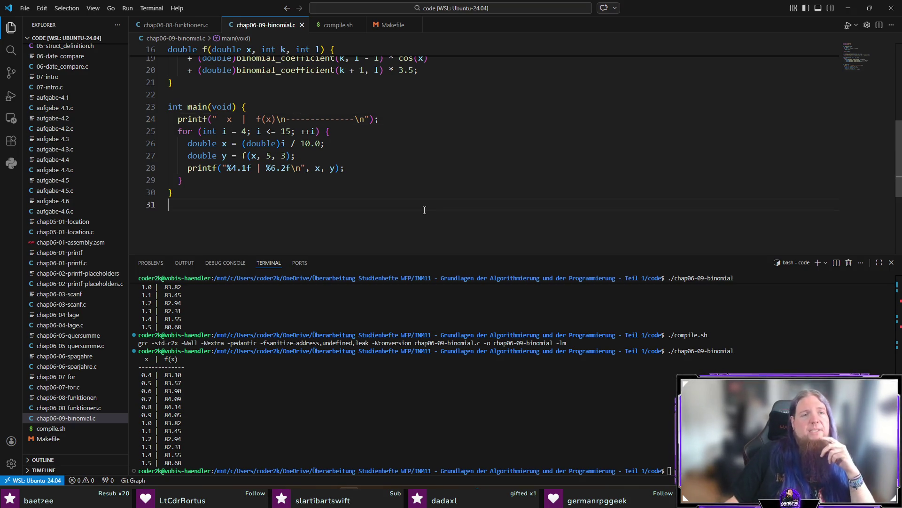
{"action": "key", "text": "ctrl+j"}
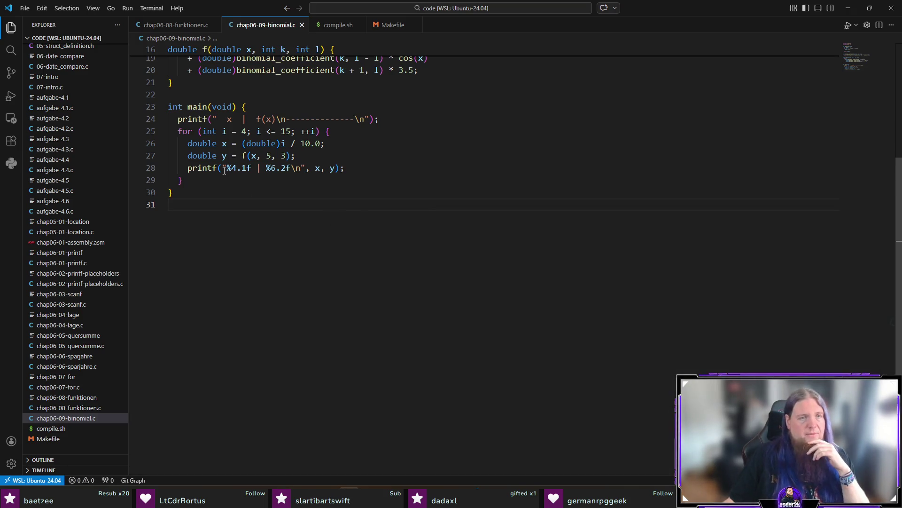
{"action": "left_click", "coordinate": [390, 128]}
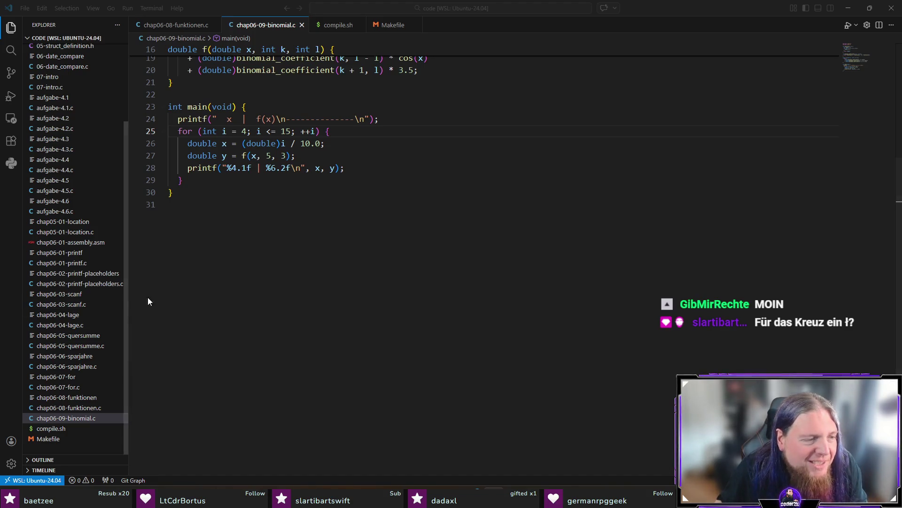
{"action": "left_click", "coordinate": [318, 303]}
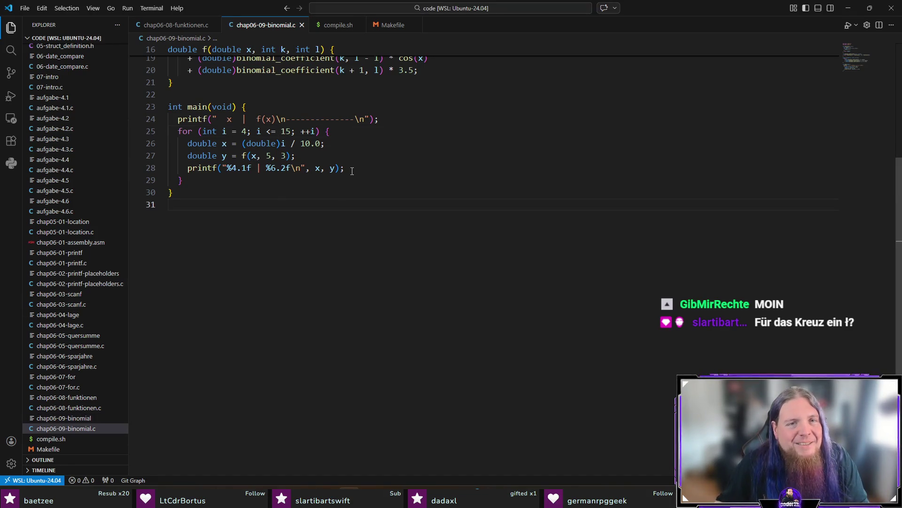
{"action": "key", "text": "ctrl+grave"}
{"action": "left_click", "coordinate": [323, 119]}
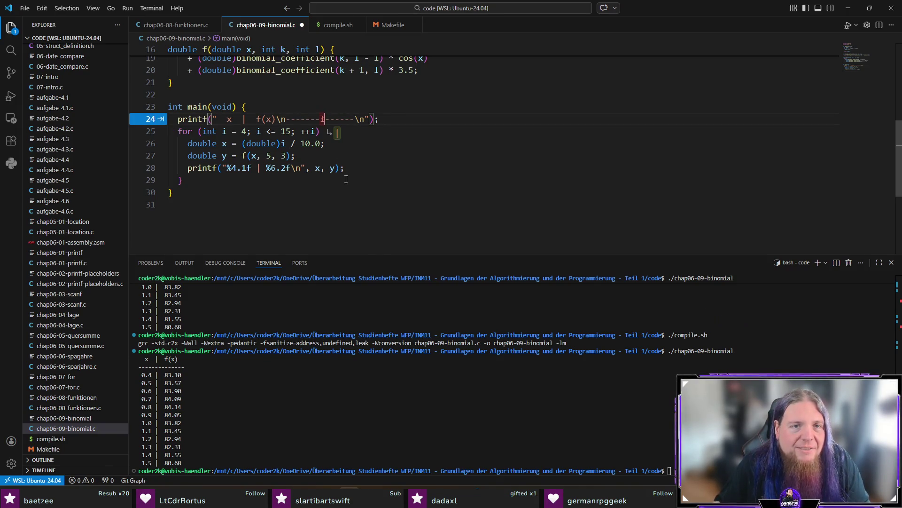
{"action": "key", "text": "Escape"}
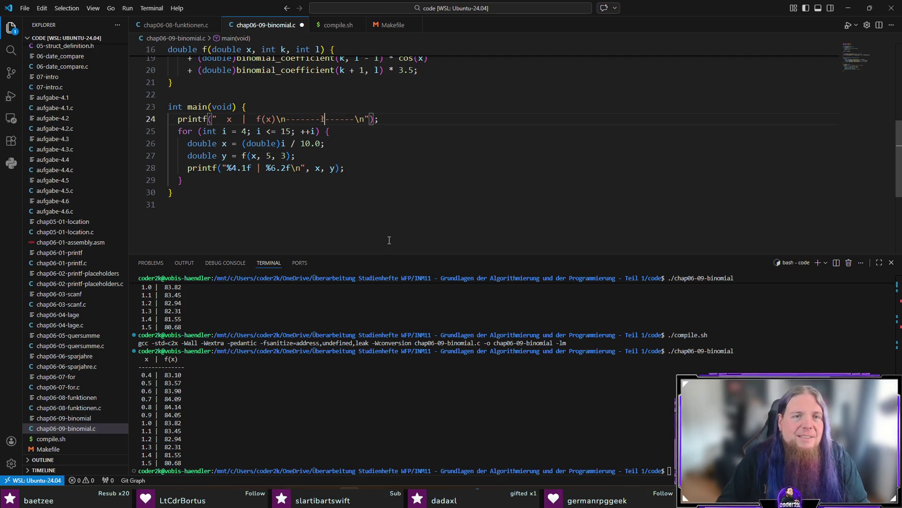
{"action": "key", "text": "ctrl+s"}
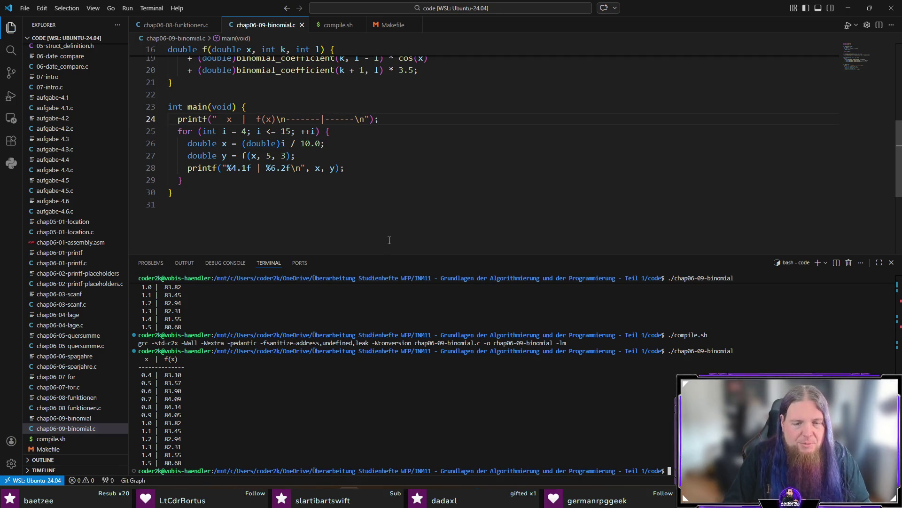
{"action": "key", "text": "Return"}
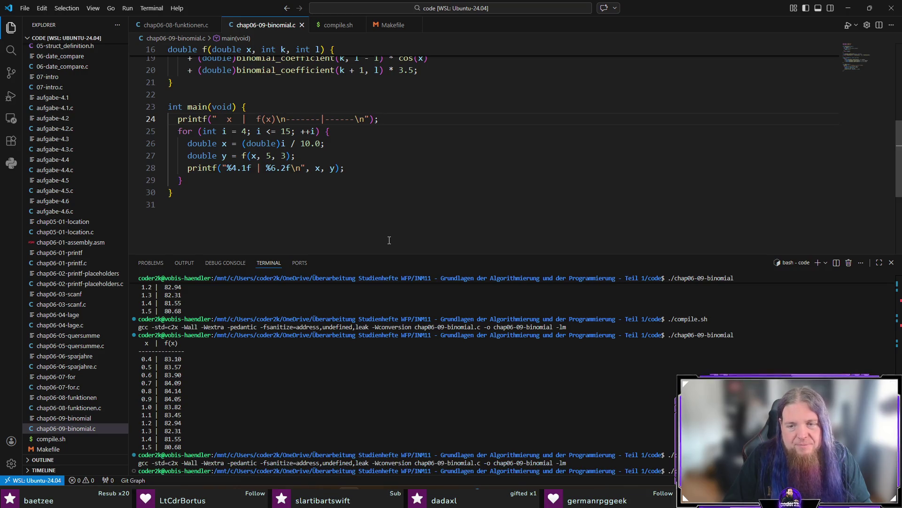
{"action": "key", "text": "Return"}
- Align the divider by replacing dashes before the '|' with '--', then rebuild and rerun
{"action": "left_click", "coordinate": [315, 121]}
{"action": "key", "text": "Delete"}
{"action": "key", "text": "Delete"}
{"action": "type", "text": "--"}
{"action": "key", "text": "ctrl+s"}
{"action": "key", "text": "ctrl+grave"}
{"action": "key", "text": "Up"}
{"action": "key", "text": "Up"}
{"action": "key", "text": "Return"}
{"action": "key", "text": "Up"}
{"action": "key", "text": "Up"}
{"action": "key", "text": "Return"}
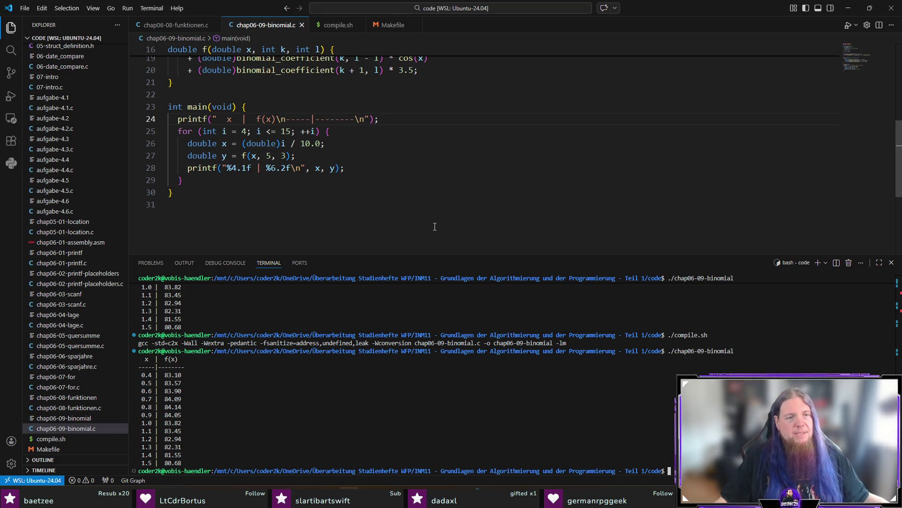
- Close the terminal panel and scroll chap06-09-binomial.c back to its first line
{"action": "left_click", "coordinate": [438, 201]}
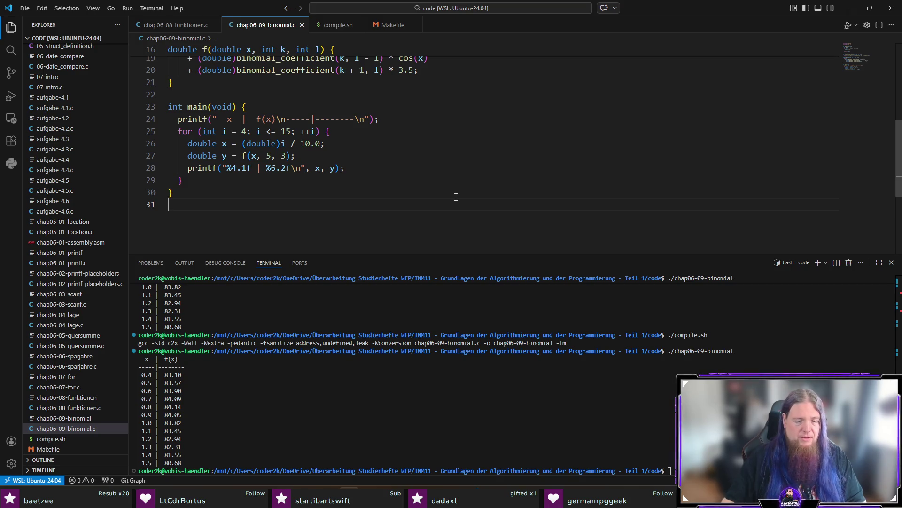
{"action": "key", "text": "ctrl+j"}
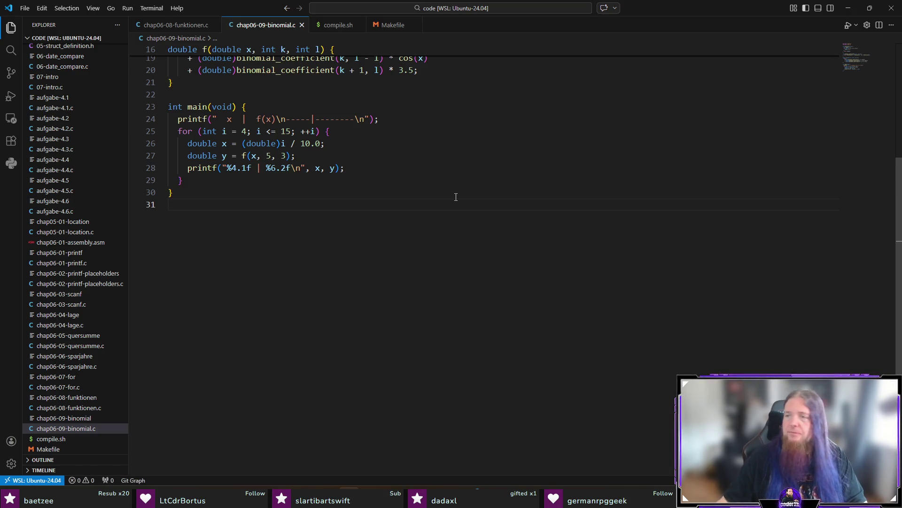
{"action": "scroll", "coordinate": [455, 197], "scroll_direction": "up", "scroll_amount": 5}
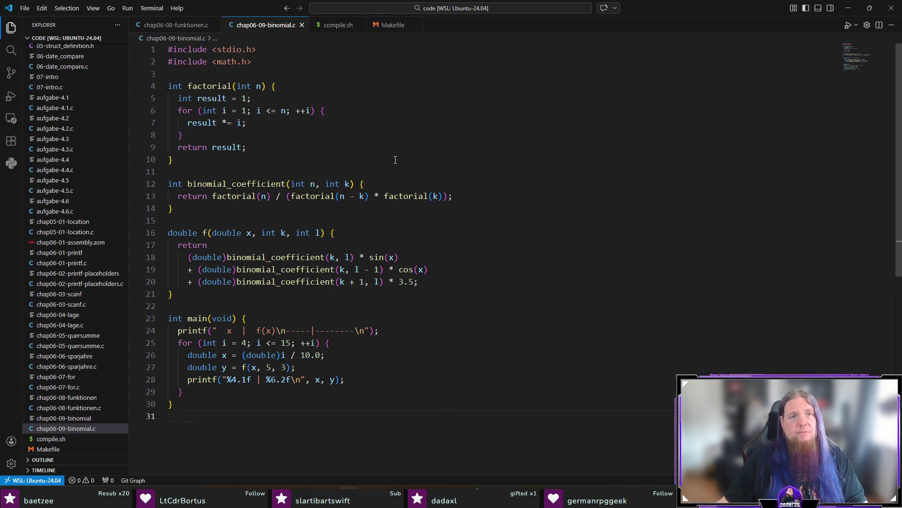
{"action": "key", "text": "alt+Tab"}
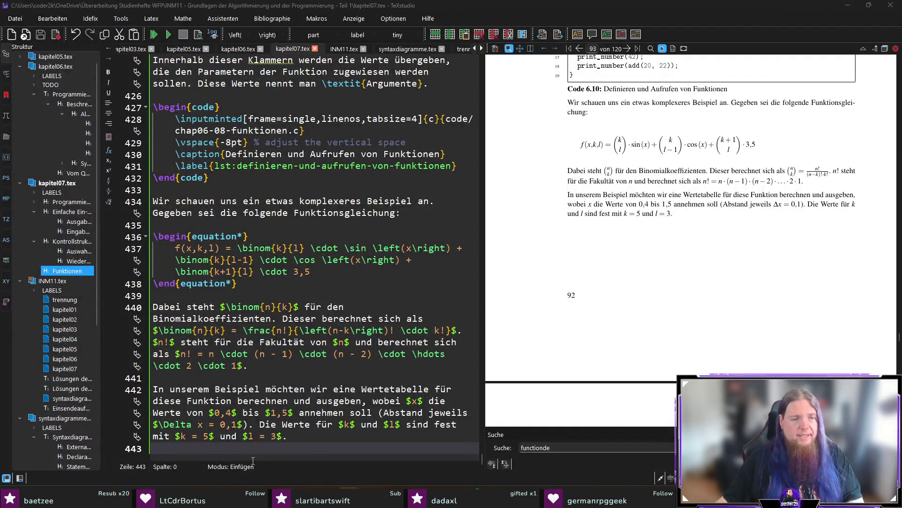
- Insert a \code listing of chap06-09-binomial.c with its caption and matching lst: label, then compile with F5
{"action": "key", "text": "Return"}
{"action": "key", "text": "Return"}
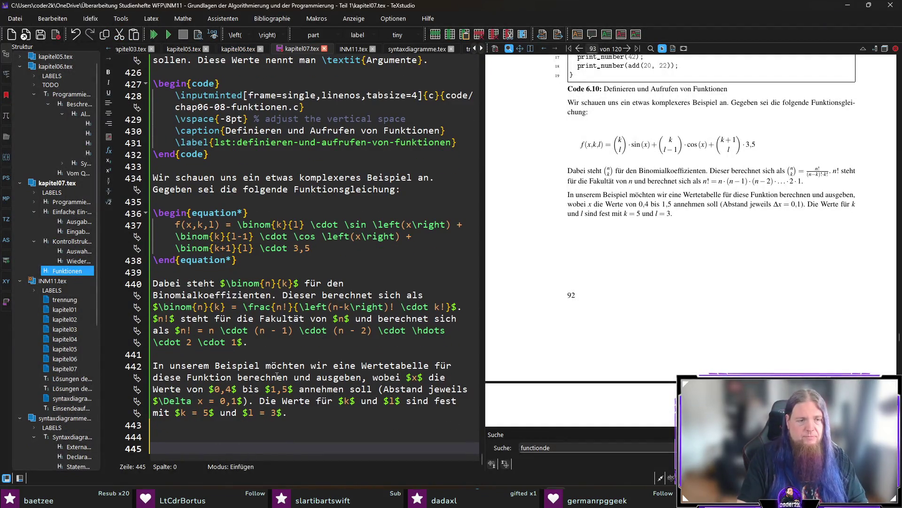
{"action": "key", "text": "Up"}
{"action": "type", "text": "\\code"}
{"action": "key", "text": "Return"}
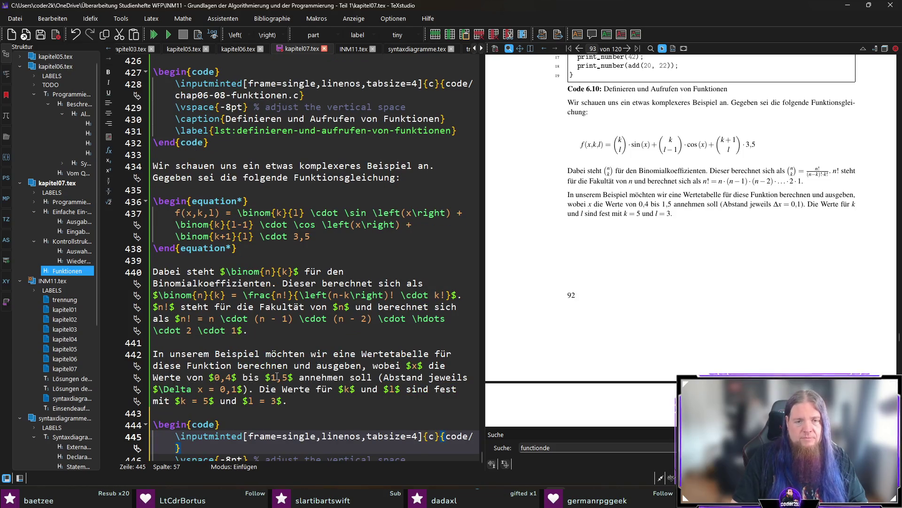
{"action": "type", "text": "chap"}
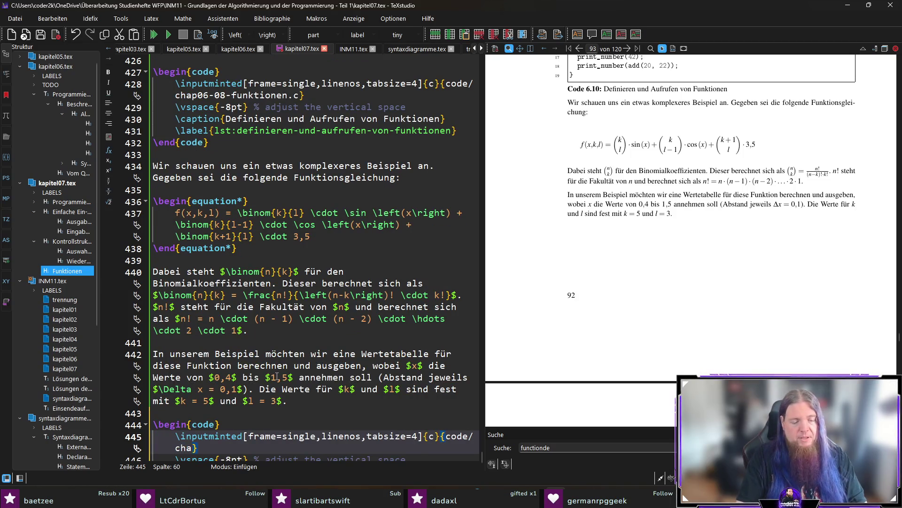
{"action": "type", "text": "06-09-"}
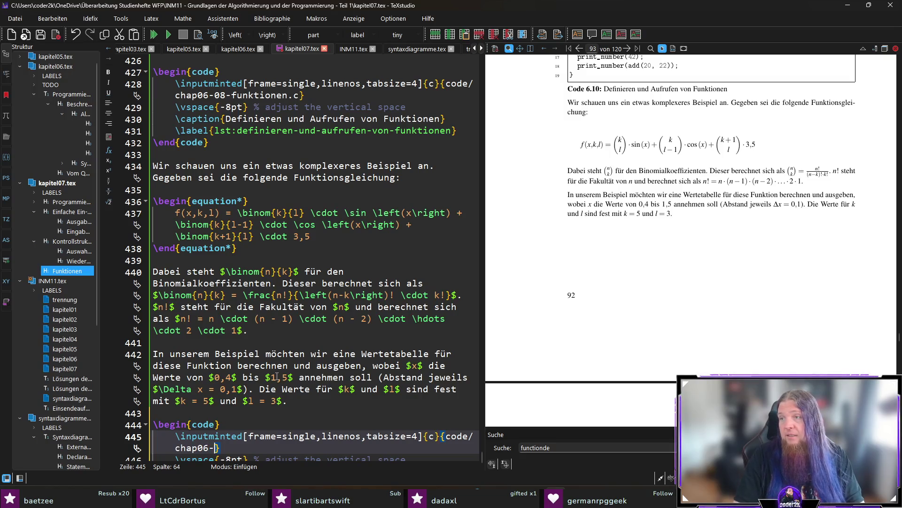
{"action": "type", "text": "binomial.c"}
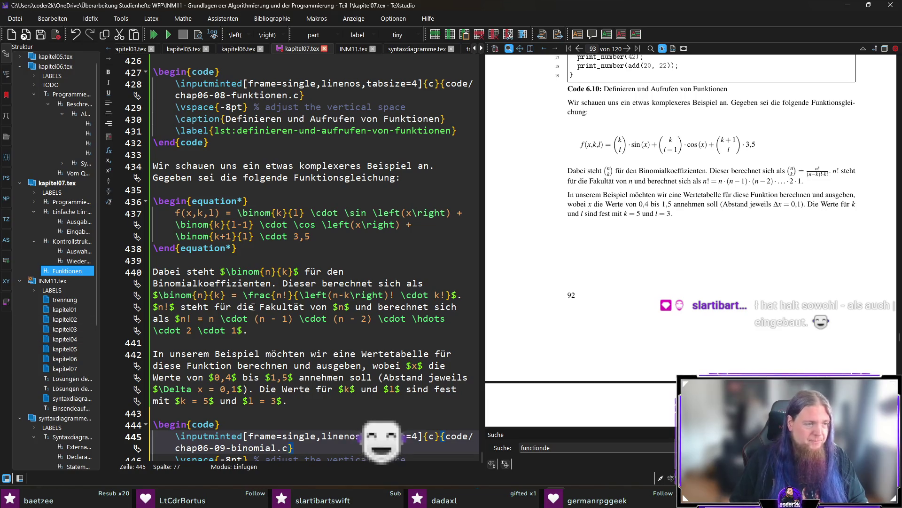
{"action": "scroll", "coordinate": [286, 310], "scroll_direction": "down", "scroll_amount": 2}
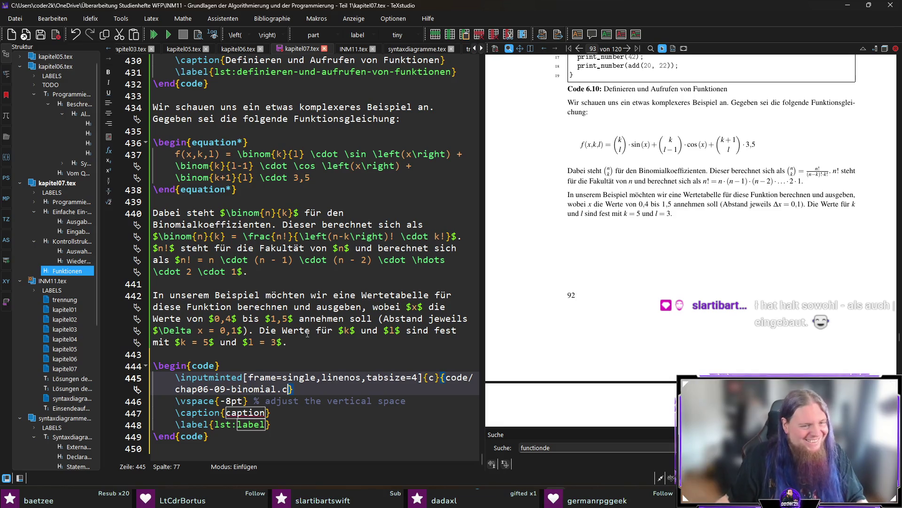
{"action": "key", "text": "ctrl+Right"}
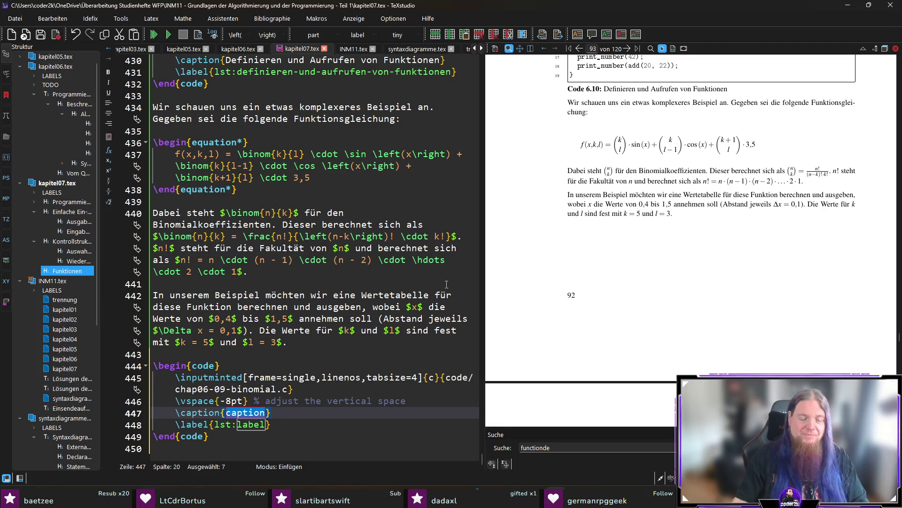
{"action": "type", "text": "Komplexeres"}
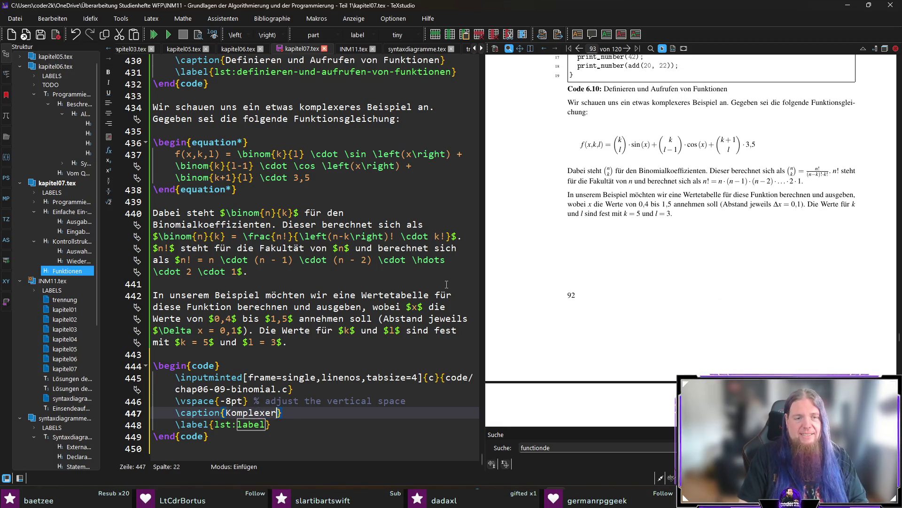
{"action": "type", "text": " Beispiel zur Ve"}
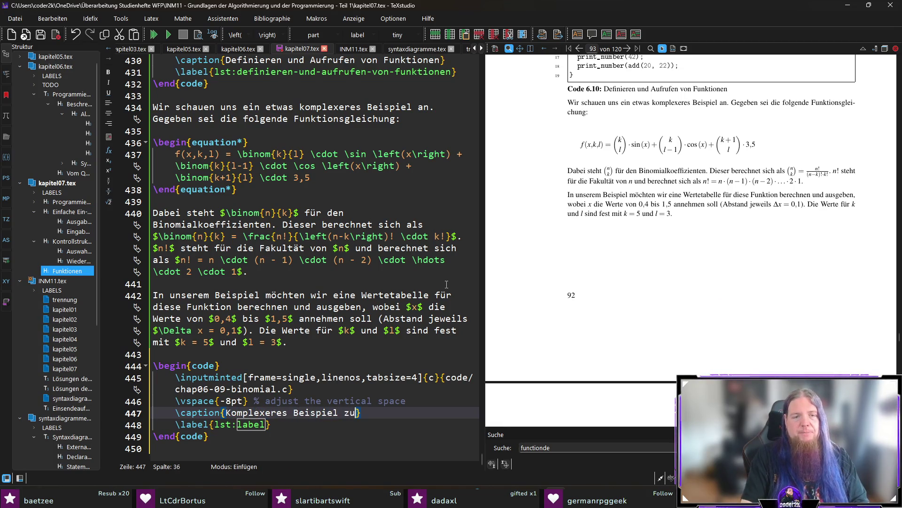
{"action": "type", "text": "rwendung von Funktionen"}
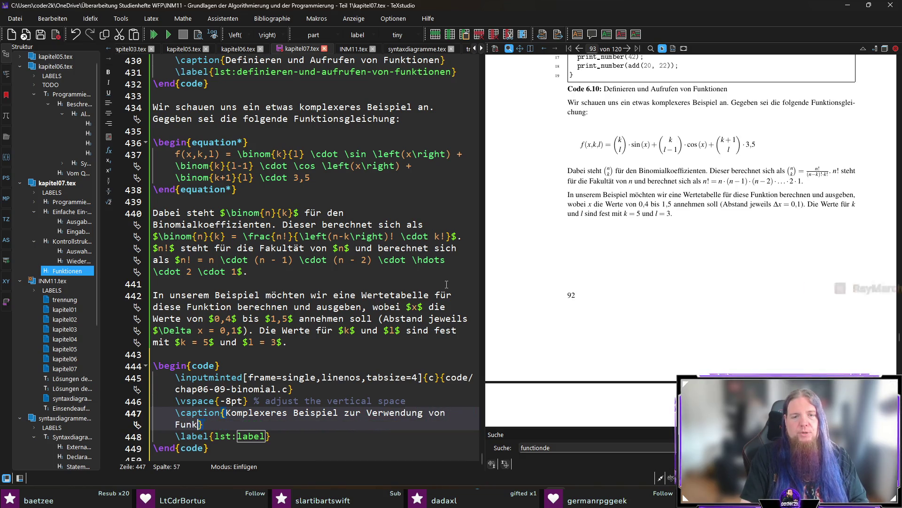
{"action": "key", "text": "ctrl+Right"}
{"action": "type", "text": "komplexeres-"}
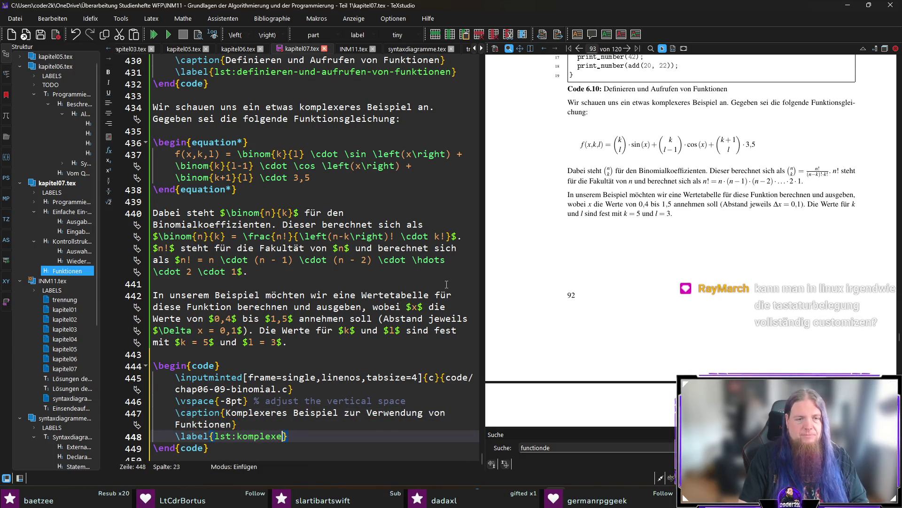
{"action": "type", "text": "beispiel-zur-ver"}
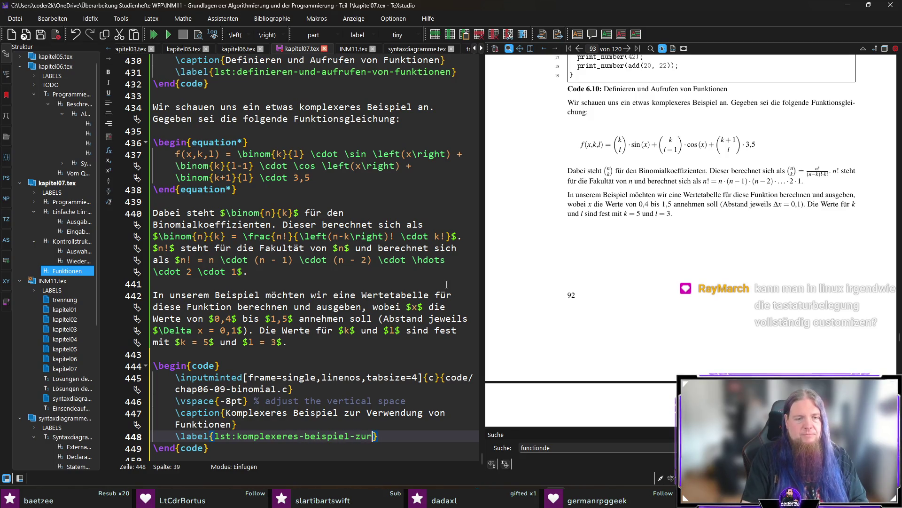
{"action": "type", "text": "wendung-von-funktion"}
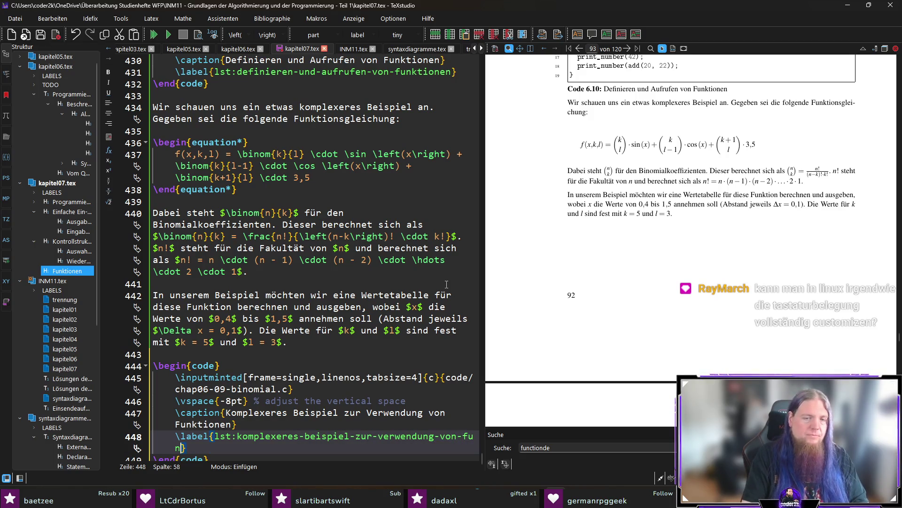
{"action": "type", "text": "en"}
{"action": "key", "text": "F5"}
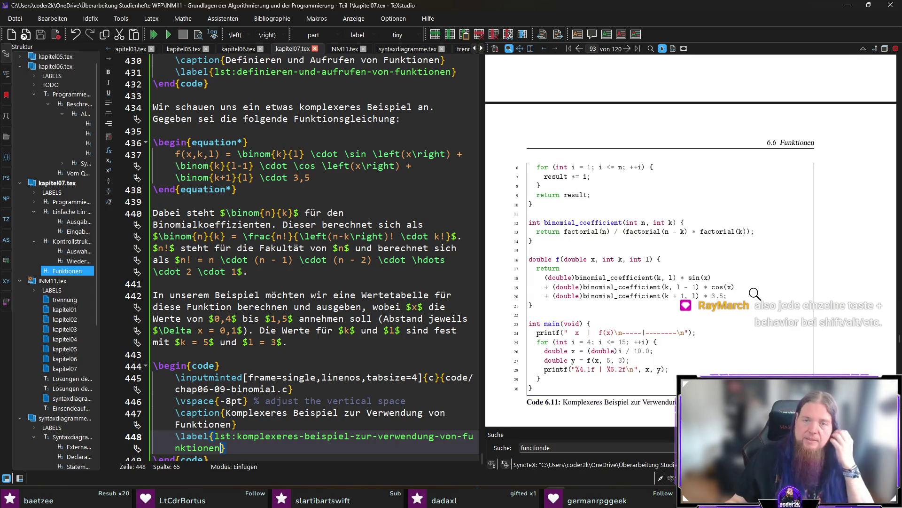
- Scroll the PDF preview over the two-page Code 6.11 listing, then jump back to its source paragraph
{"action": "scroll", "coordinate": [710, 288], "scroll_direction": "up", "scroll_amount": 4}
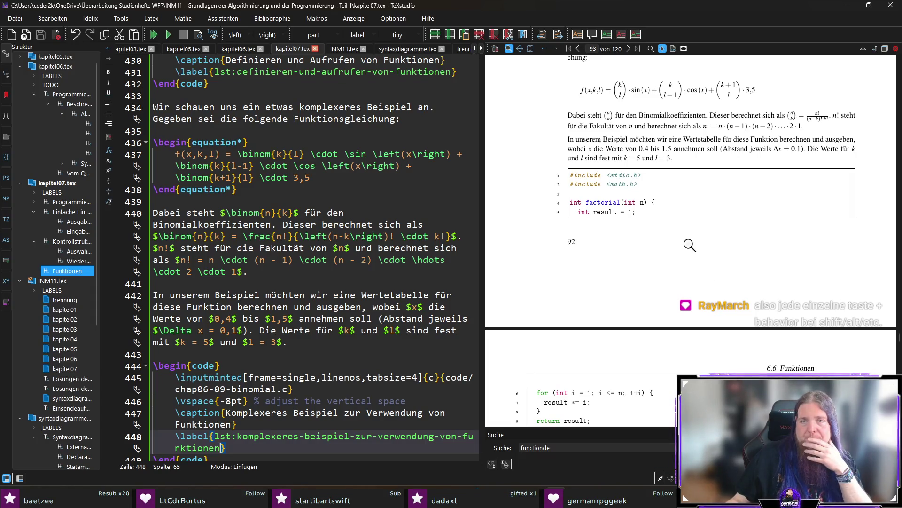
{"action": "scroll", "coordinate": [690, 245], "scroll_direction": "down", "scroll_amount": 5}
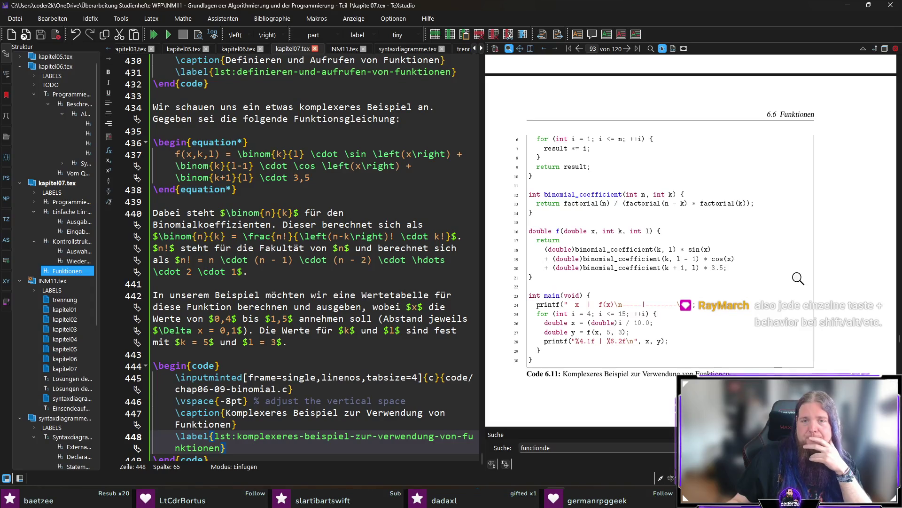
{"action": "scroll", "coordinate": [799, 276], "scroll_direction": "up", "scroll_amount": 5}
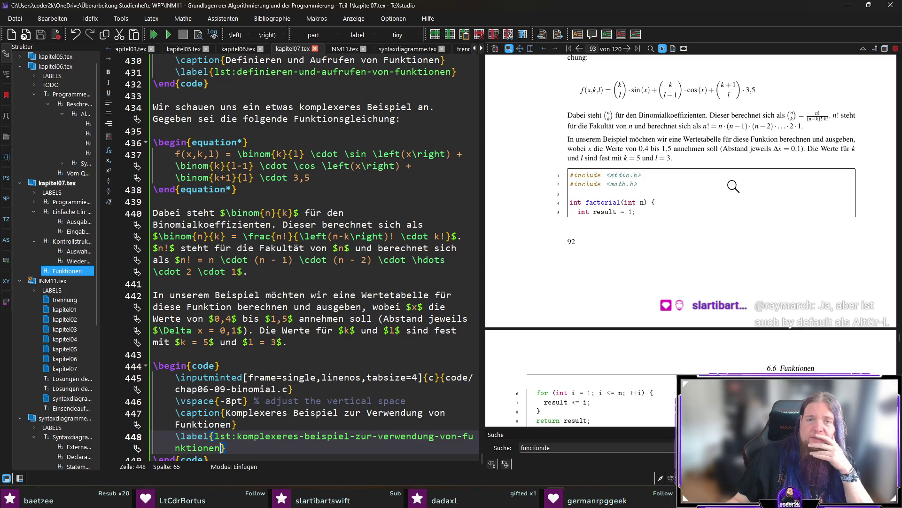
{"action": "scroll", "coordinate": [733, 187], "scroll_direction": "down", "scroll_amount": 3}
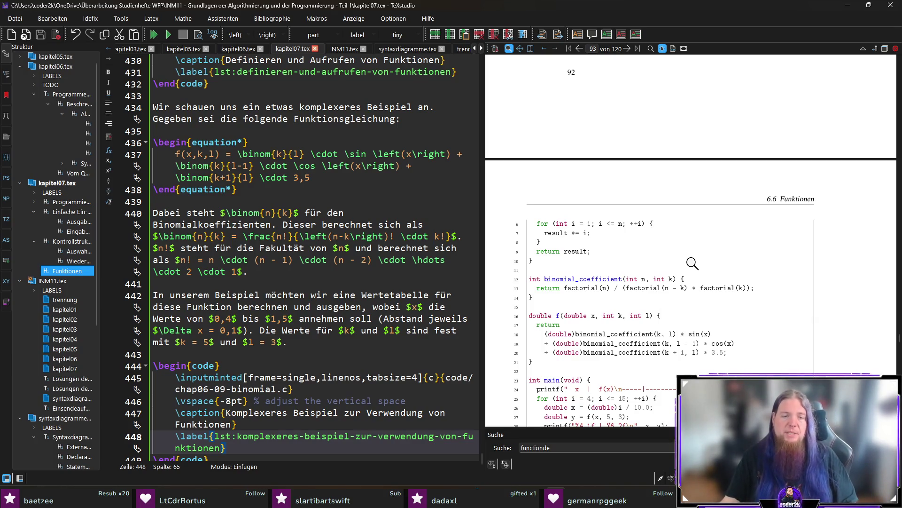
{"action": "scroll", "coordinate": [690, 248], "scroll_direction": "down", "scroll_amount": 2}
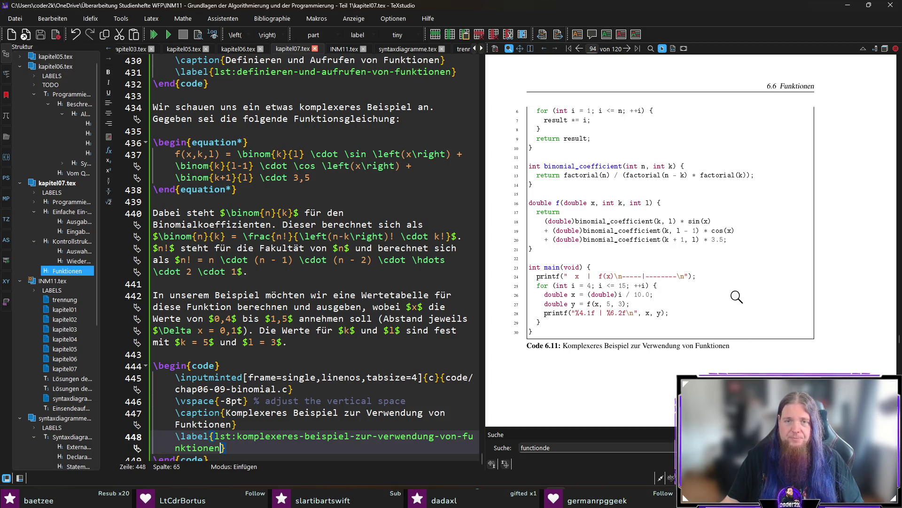
{"action": "scroll", "coordinate": [738, 295], "scroll_direction": "up", "scroll_amount": 3}
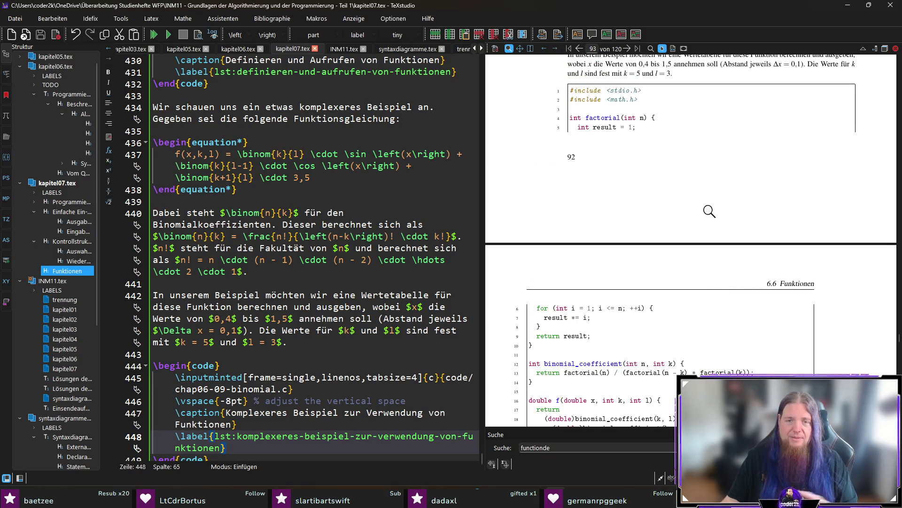
{"action": "scroll", "coordinate": [710, 211], "scroll_direction": "down", "scroll_amount": 4}
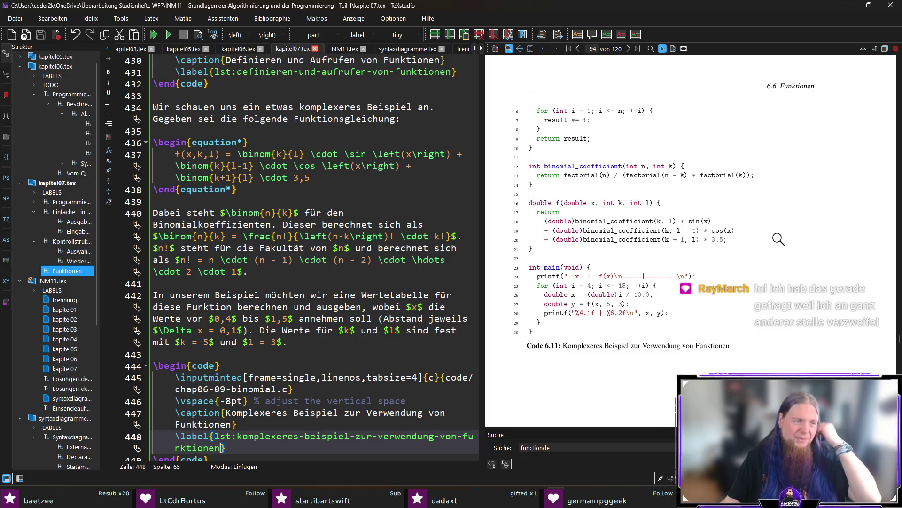
{"action": "scroll", "coordinate": [778, 240], "scroll_direction": "up", "scroll_amount": 5}
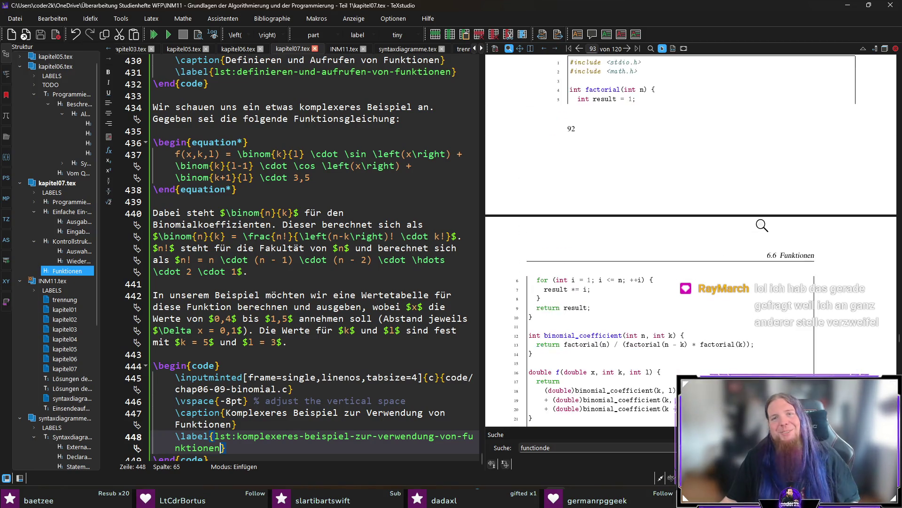
{"action": "left_click", "coordinate": [646, 214], "text": "ctrl"}
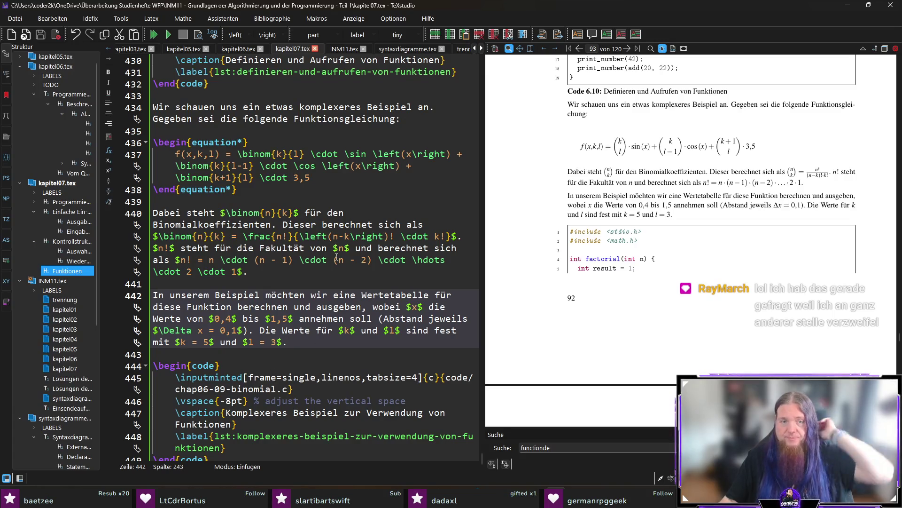
- Write 'Code \ref{lst:ko…} zeigt ein C-Programm, das diese Aufgabe löst', noting its split into Unterprogramme
{"action": "left_click", "coordinate": [303, 358]}
{"action": "key", "text": "Return"}
{"action": "key", "text": "Return"}
{"action": "key", "text": "Up"}
{"action": "type", "text": "Code \\"}
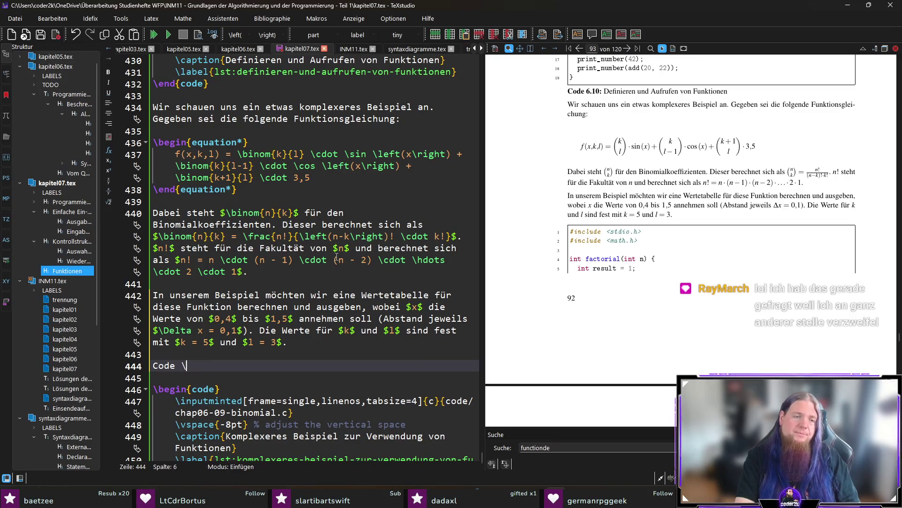
{"action": "type", "text": "ref{lst:ko"}
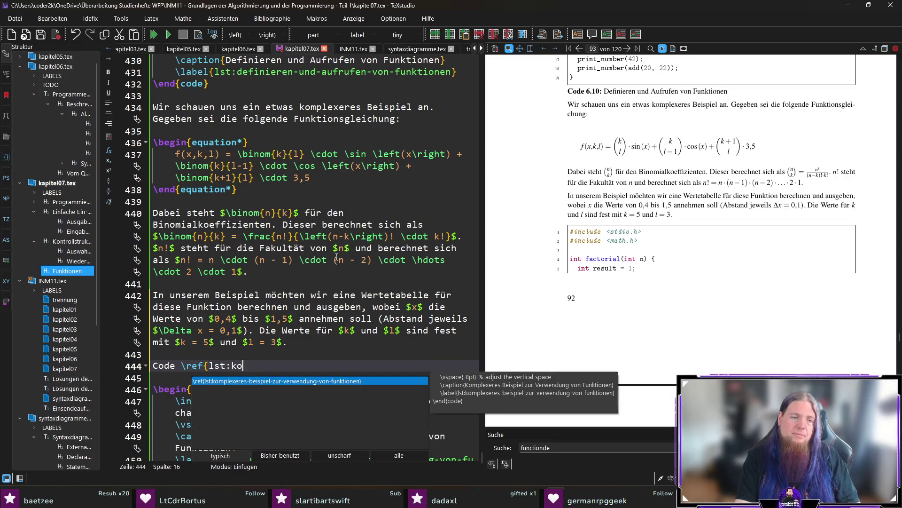
{"action": "key", "text": "Return"}
{"action": "type", "text": "zeigt"}
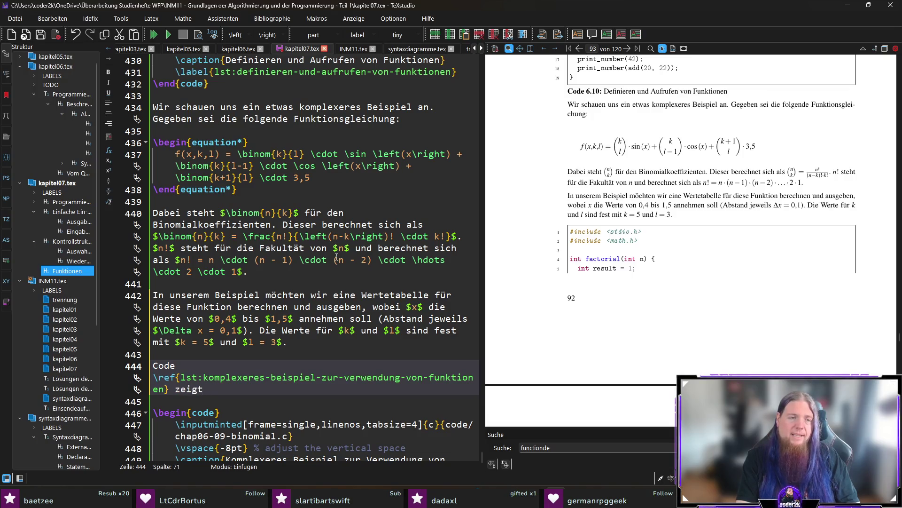
{"action": "type", "text": " ein C-Programm, das die"}
{"action": "key", "text": "BackSpace"}
{"action": "key", "text": "BackSpace"}
{"action": "key", "text": "BackSpace"}
{"action": "type", "text": "diese"}
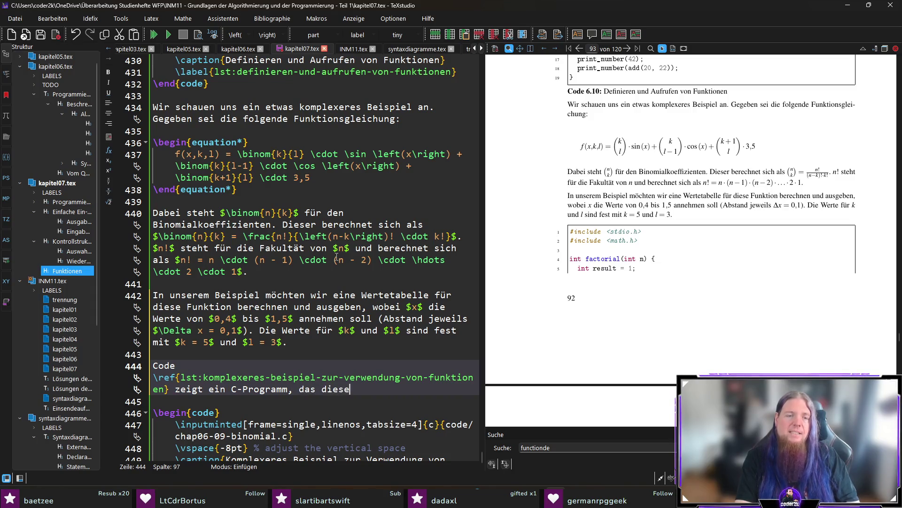
{"action": "type", "text": " Aufgabe löst."}
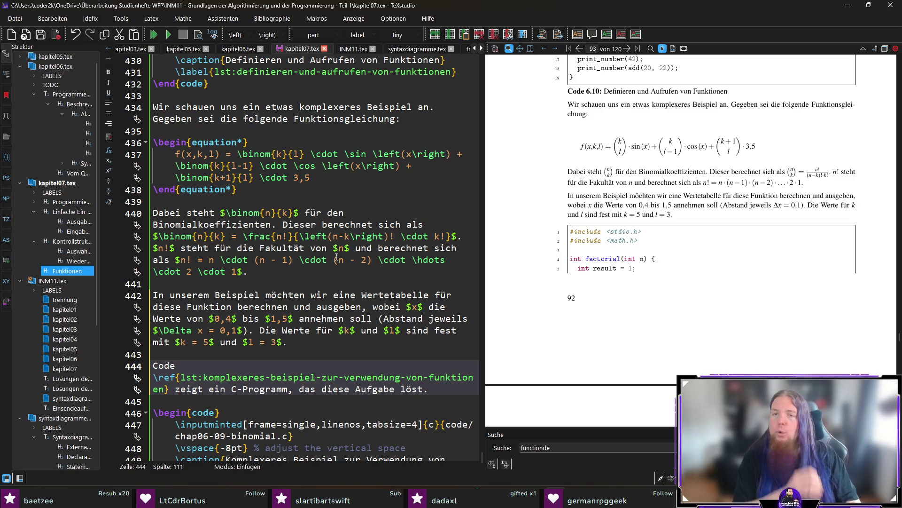
{"action": "type", "text": " Sie können dort sehen, dass "}
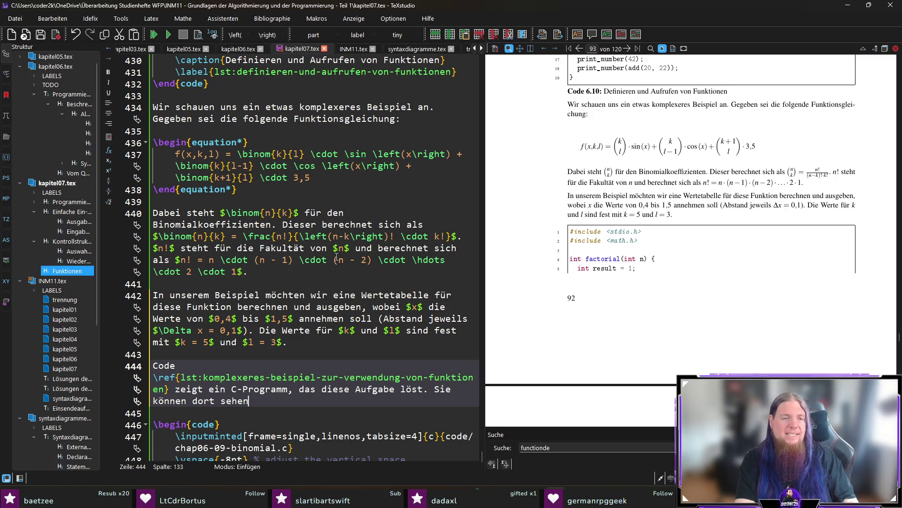
{"action": "type", "text": "das Programm in mehrere Unterprogramme (also Funktionen) aufgeteilt wurde. Dadurch wird das Gesamtprogramm "}
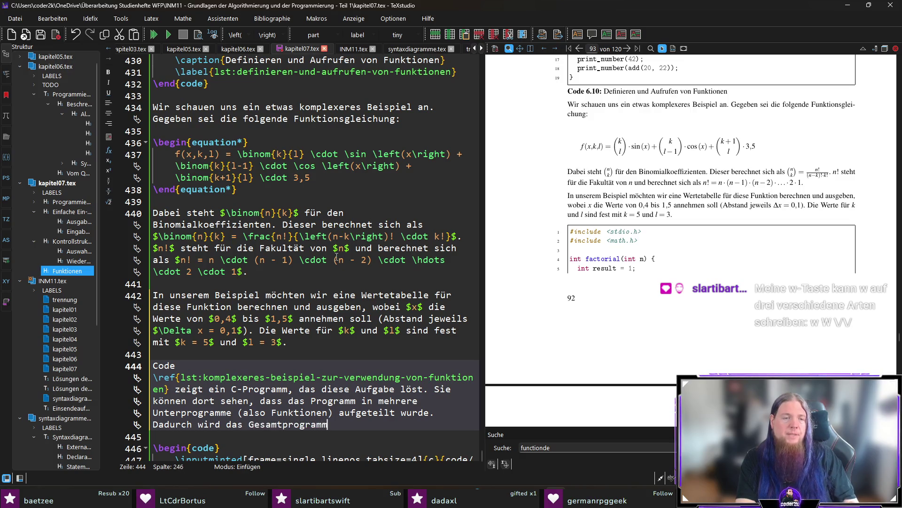
{"action": "type", "text": "übersichtlicher."}
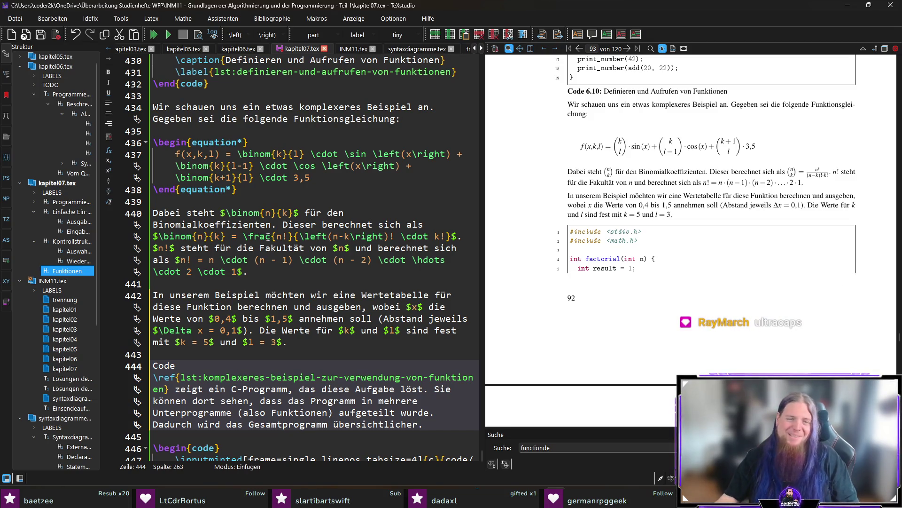
{"action": "scroll", "coordinate": [338, 383], "scroll_direction": "down", "scroll_amount": 3}
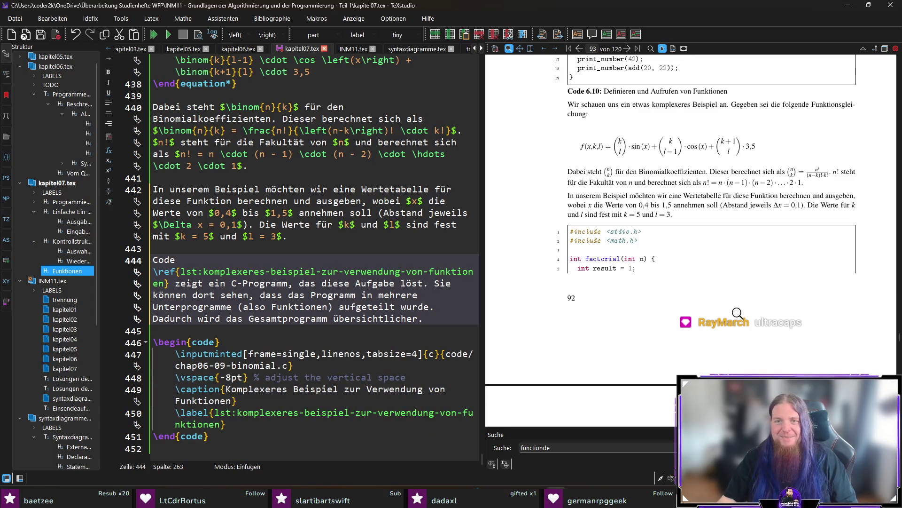
{"action": "scroll", "coordinate": [697, 291], "scroll_direction": "down", "scroll_amount": 2}
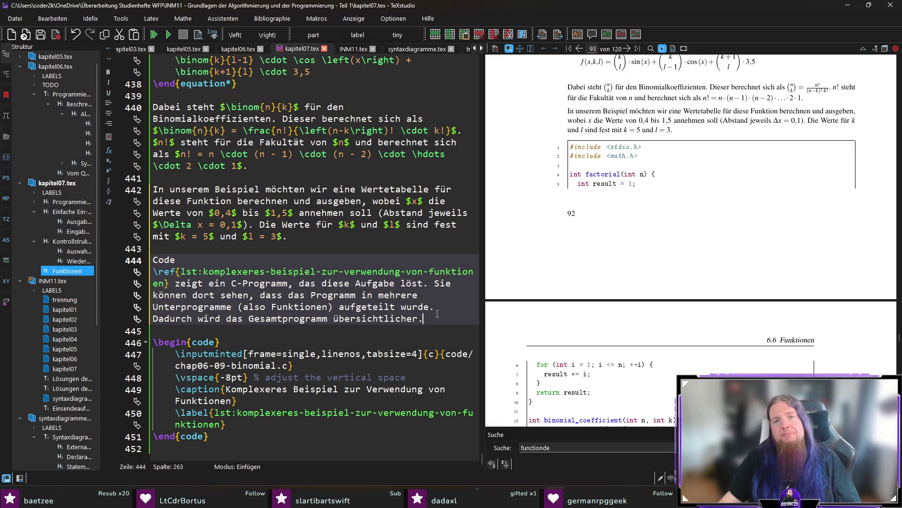
{"action": "scroll", "coordinate": [545, 301], "scroll_direction": "down", "scroll_amount": 2}
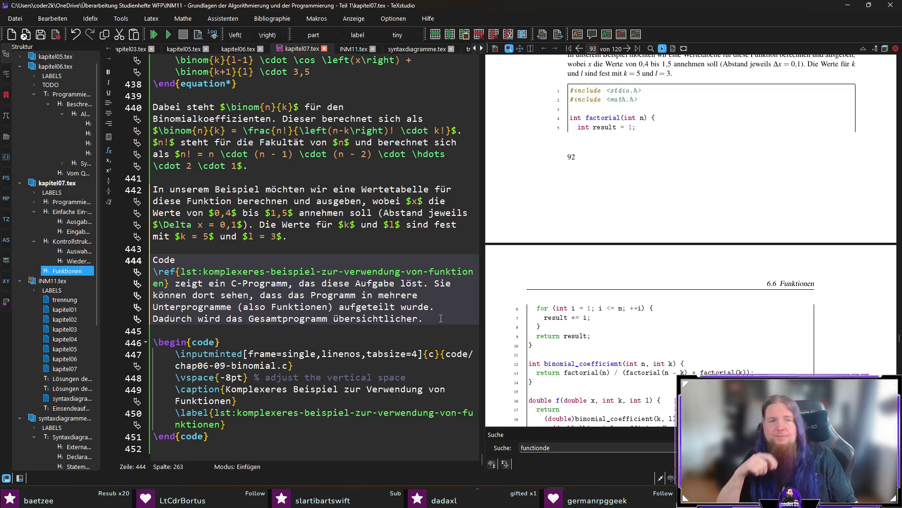
- Add 'Wir betrachten die Funktionen im Einzelnen:' followed by an itemize environment
{"action": "key", "text": "BackSpace"}
{"action": "type", "text": "Wir betrachten d"}
{"action": "type", "text": "ei"}
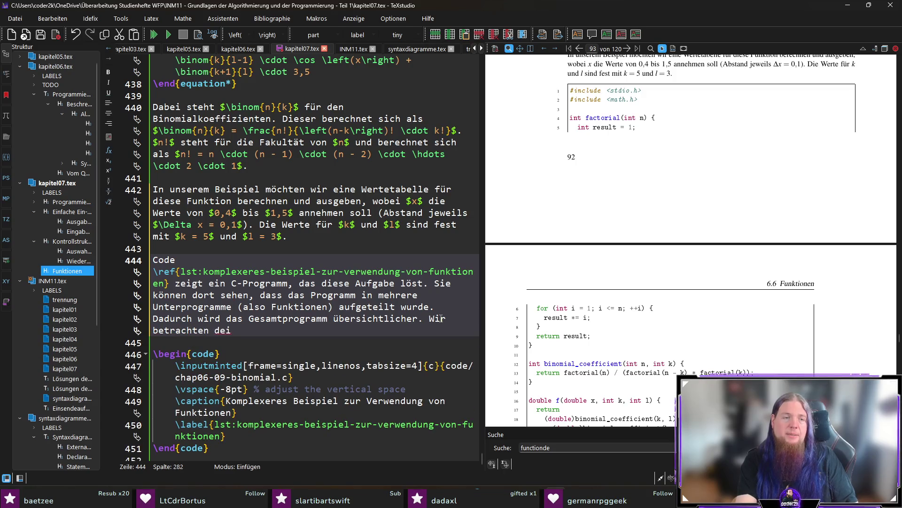
{"action": "type", "text": "e Funktionen im Einzelnen:"}
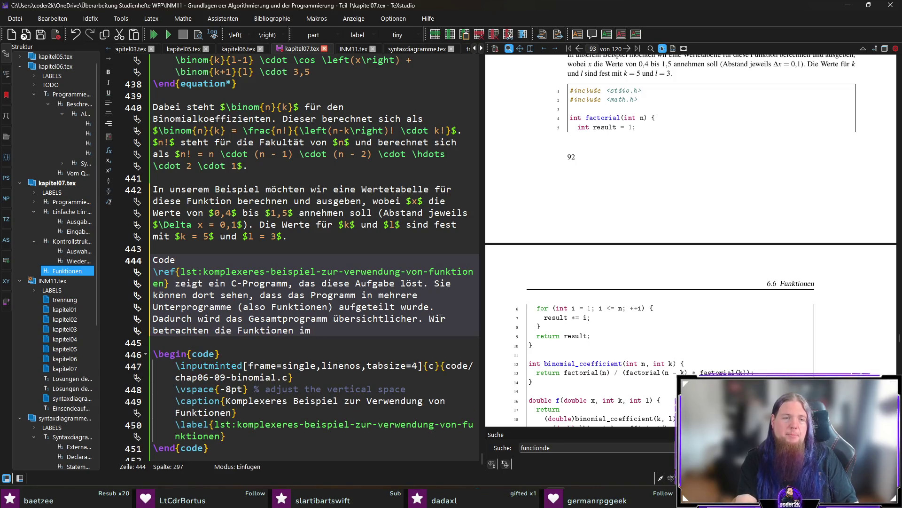
{"action": "key", "text": "Return"}
{"action": "key", "text": "Return"}
{"action": "type", "text": "\\"}
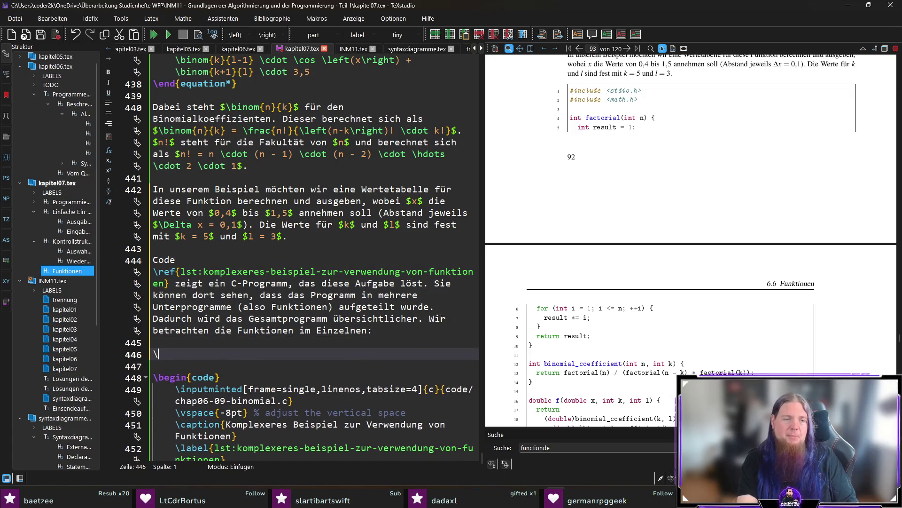
{"action": "type", "text": "begin{item"}
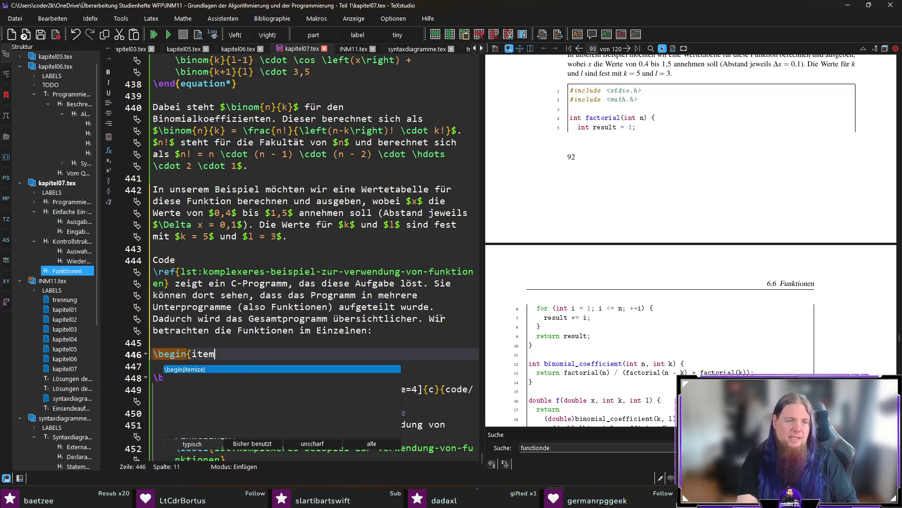
{"action": "key", "text": "Return"}
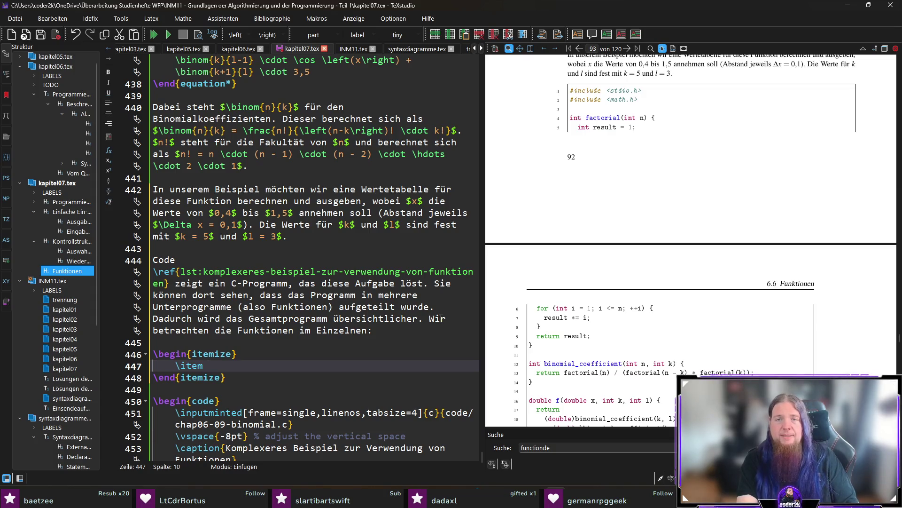
- Write the first item: factorial() takes an int, computes its factorial, and skips error checking
{"action": "type", "text": "Die \\mi"}
{"action": "key", "text": "Return"}
{"action": "type", "text": "factorial()|"}
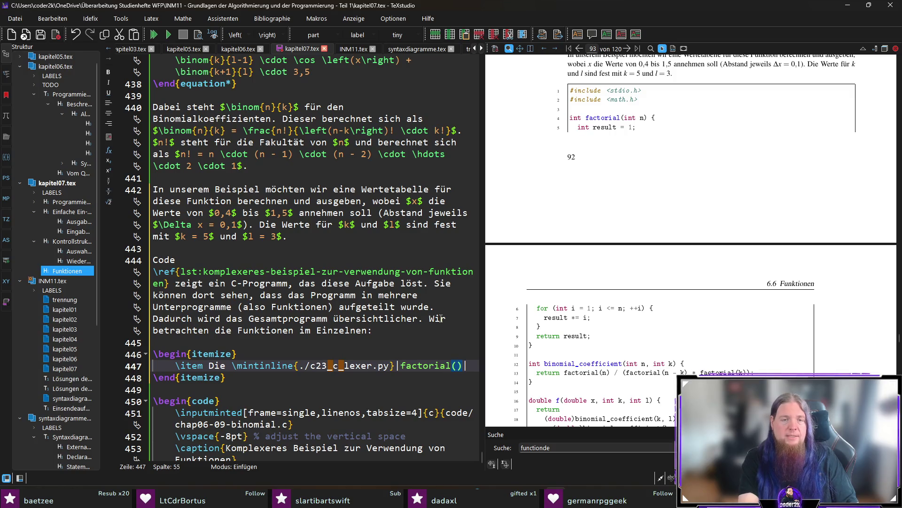
{"action": "type", "text": "-Funktion nim"}
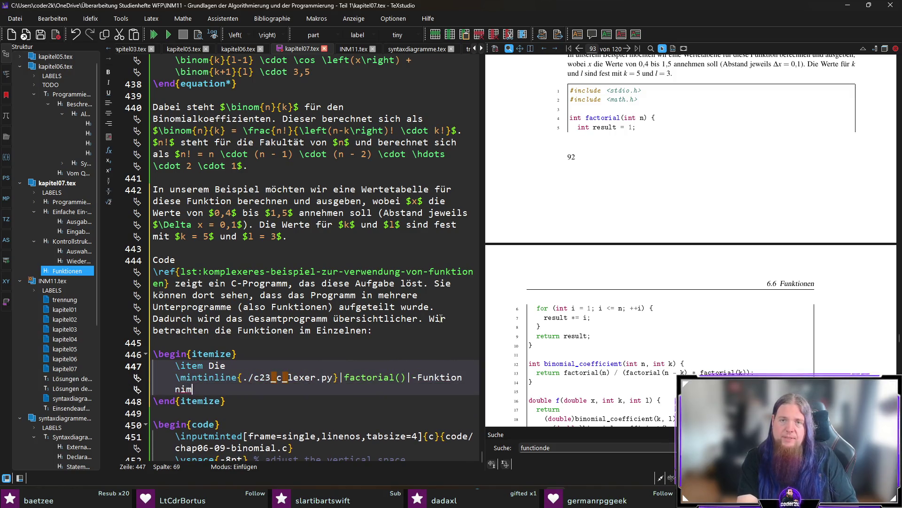
{"action": "type", "text": "mt eine Ganzz"}
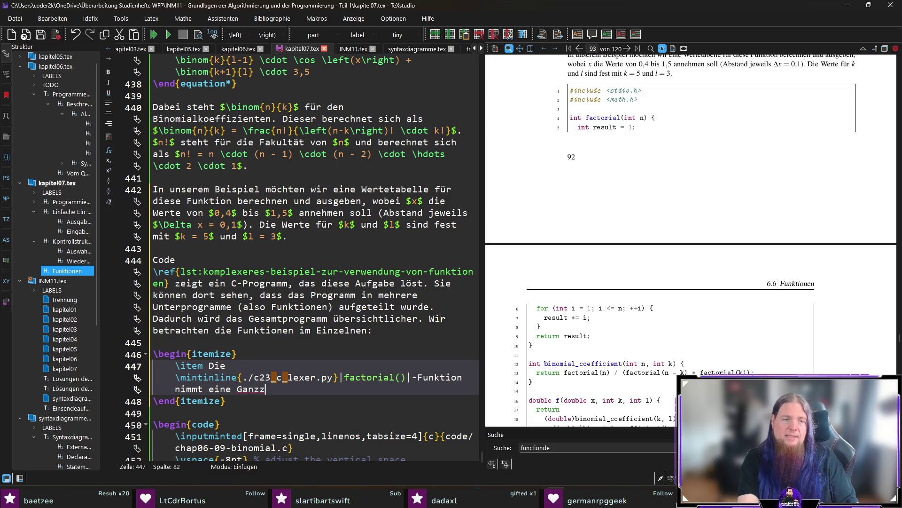
{"action": "type", "text": "ahl vom Typ \\mint"}
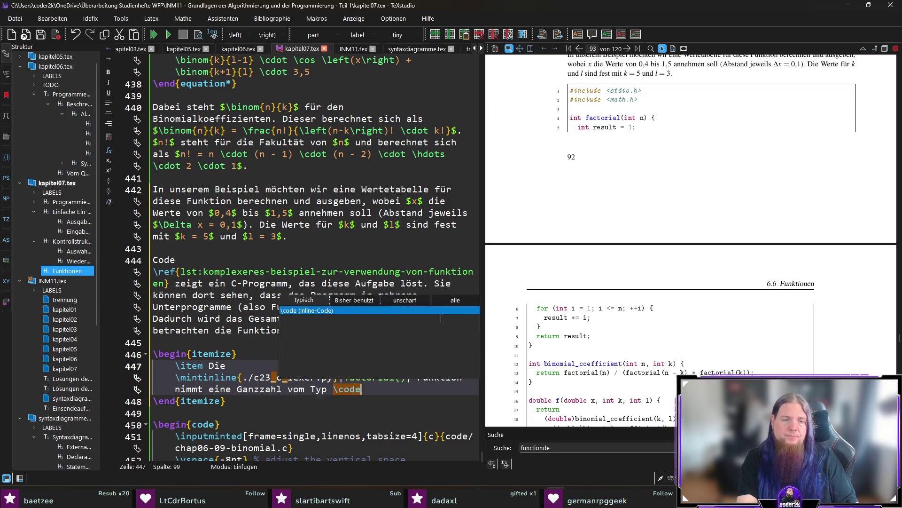
{"action": "key", "text": "Return"}
{"action": "type", "text": "int| entgegen"}
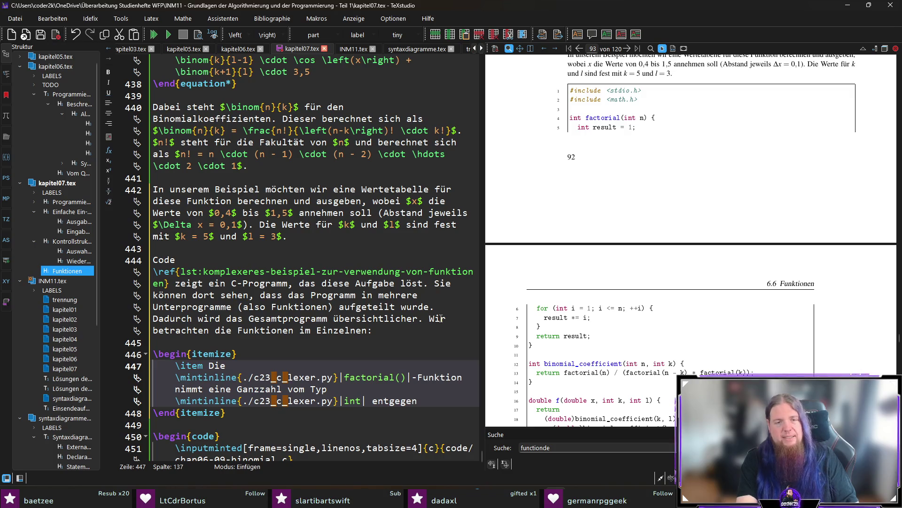
{"action": "type", "text": " und berechnet "}
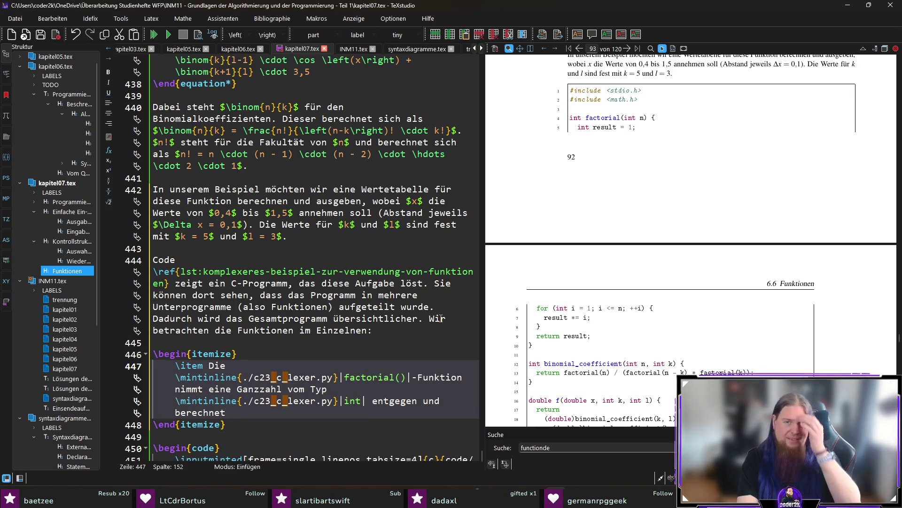
{"action": "type", "text": "die Fakultät dieser Zahl. Beacht"}
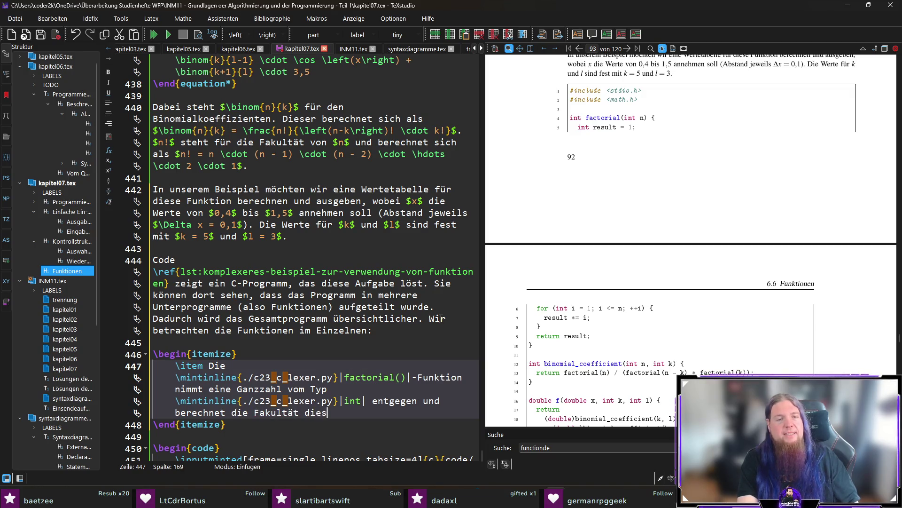
{"action": "type", "text": "en Sie, dass"}
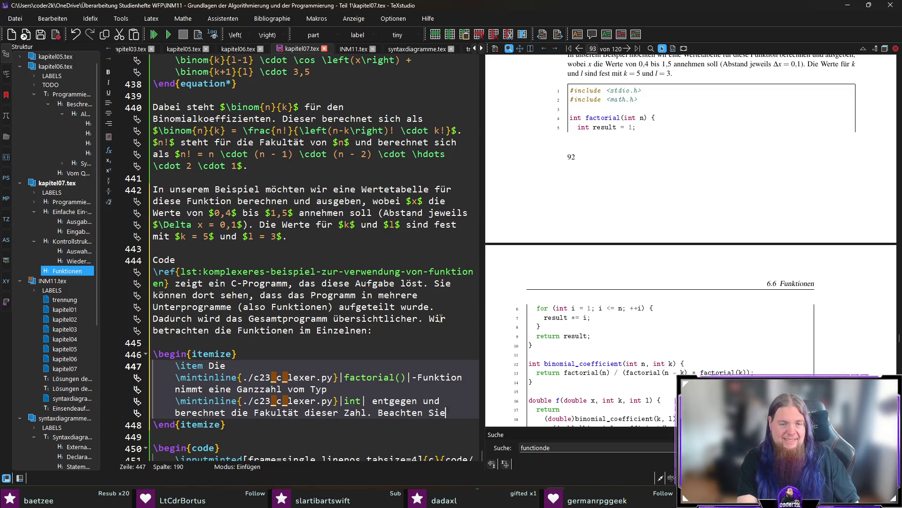
{"action": "type", "text": " wir "}
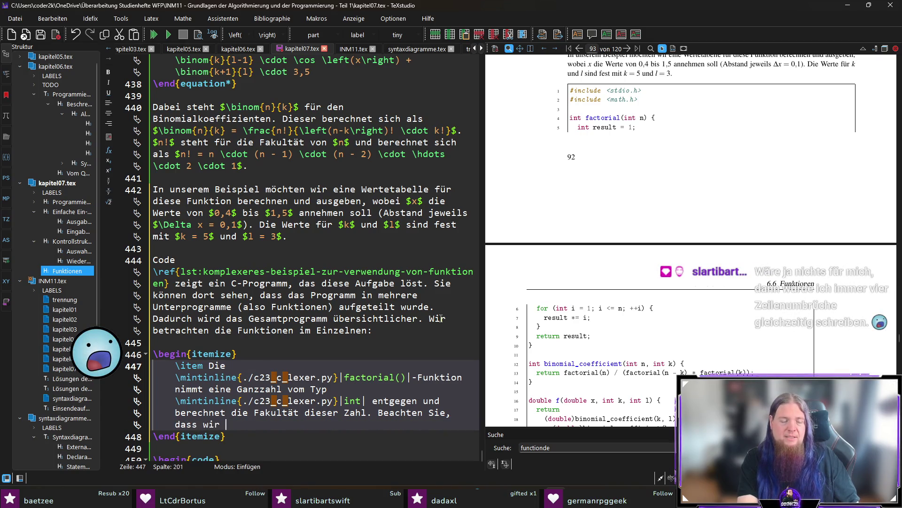
{"action": "type", "text": "hier keine Fehlerü"}
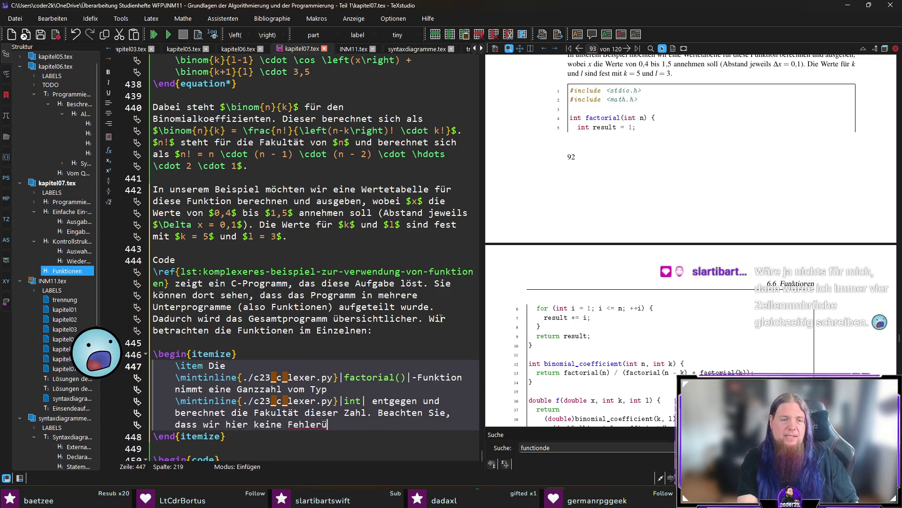
{"action": "type", "text": "berprüfung vorne"}
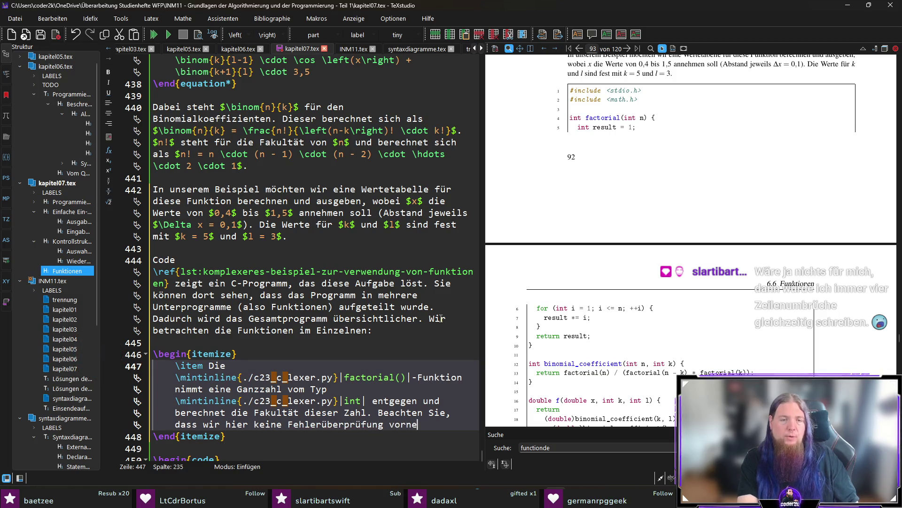
{"action": "type", "text": "hmen: Theoretis"}
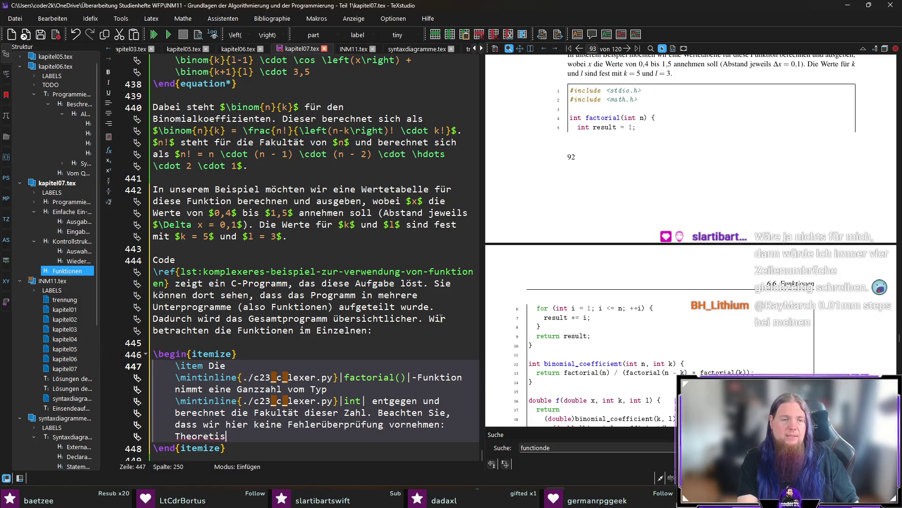
{"action": "type", "text": "ch könnten wir negative "}
{"action": "type", "text": "Werte übergeben"}
{"action": "type", "text": " und würden als E"}
{"action": "type", "text": "rgebnis dennoch"}
{"action": "type", "text": " die Zahl $"}
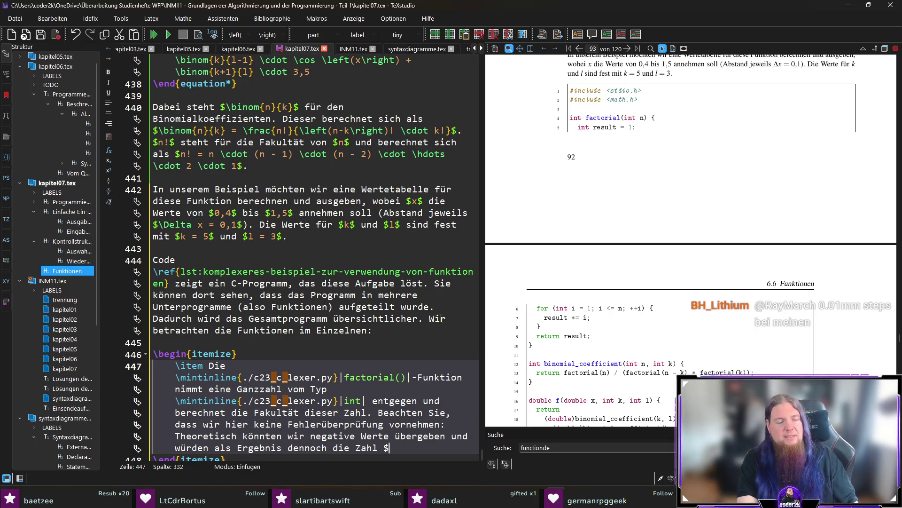
{"action": "type", "text": "1$ erhalten."}
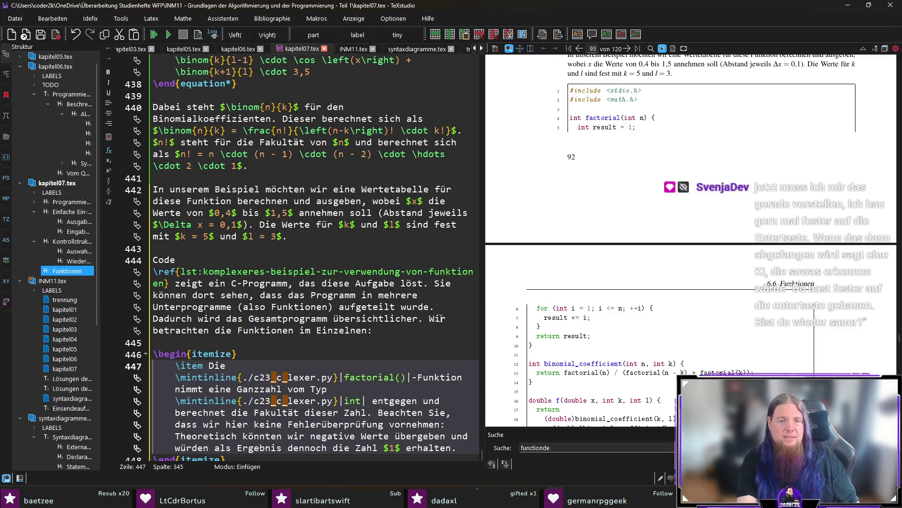
{"action": "key", "text": "BackSpace"}
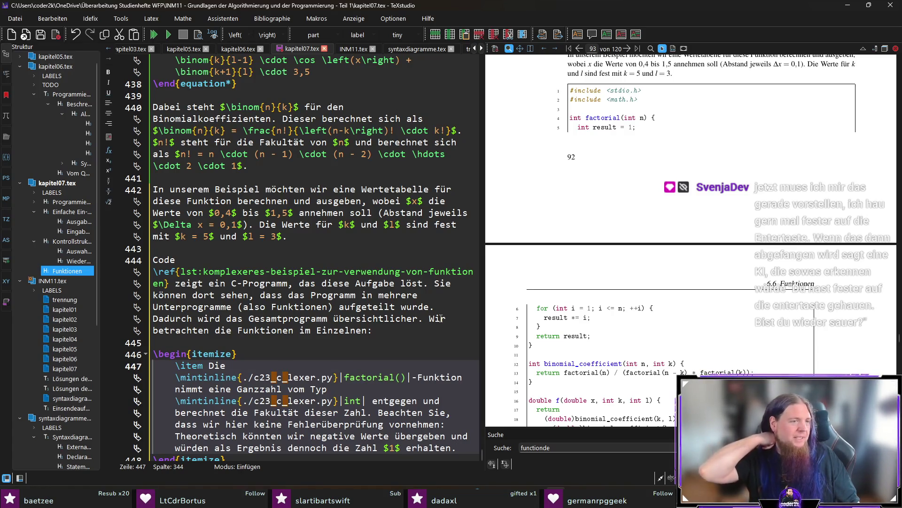
{"action": "scroll", "coordinate": [441, 318], "scroll_direction": "down", "scroll_amount": 4}
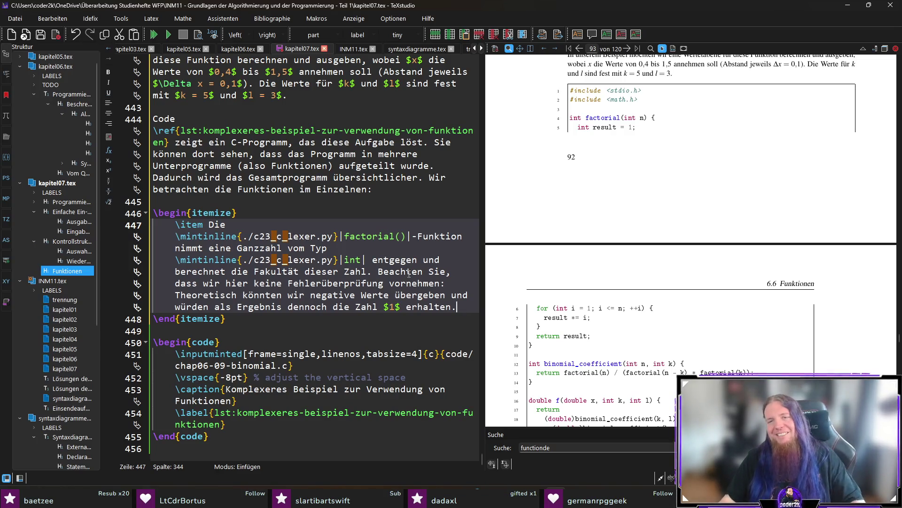
- Open a new line in the factorial item right after 'erhalten.'
{"action": "scroll", "coordinate": [738, 243], "scroll_direction": "down", "scroll_amount": 1}
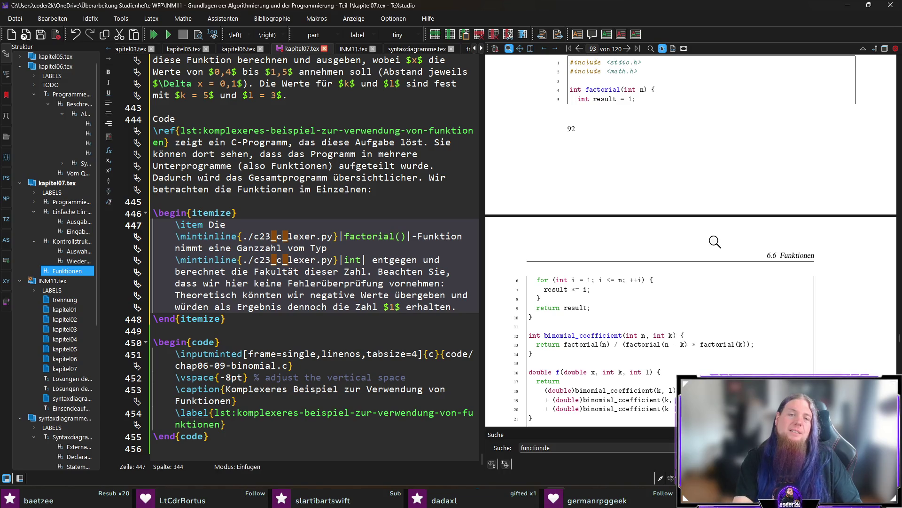
{"action": "key", "text": "Return"}
{"action": "key", "text": "Return"}
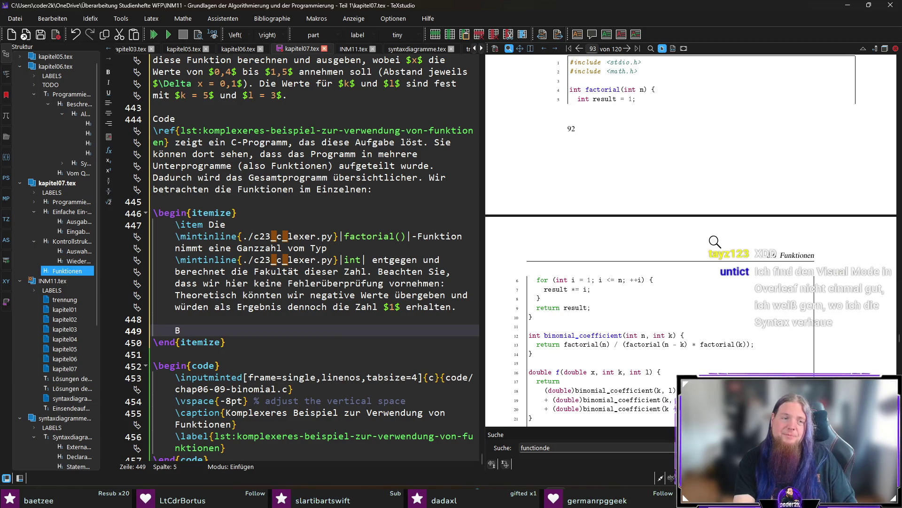
- Explain that result starts at 1 and a for loop runs n times, ending 'beträgt.', and save
{"action": "type", "text": "etrachten Sie den Körper der Funktion. "}
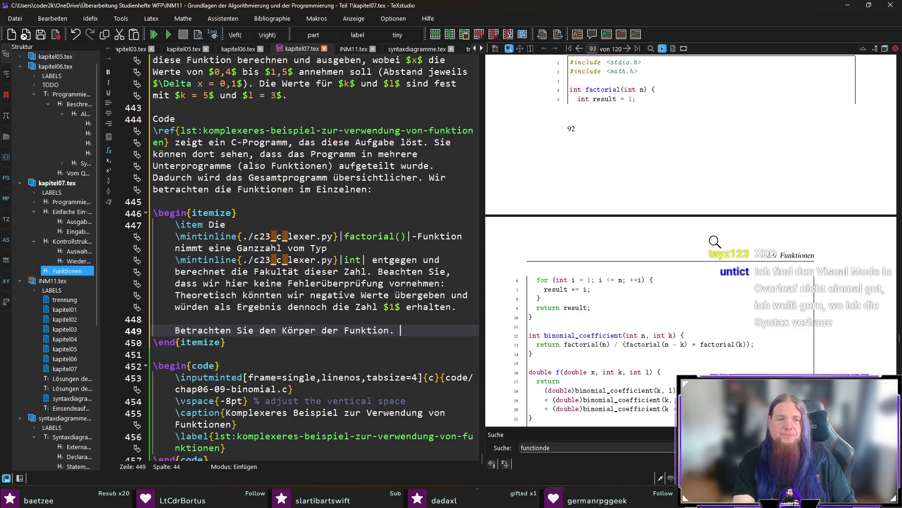
{"action": "type", "text": "Dort "}
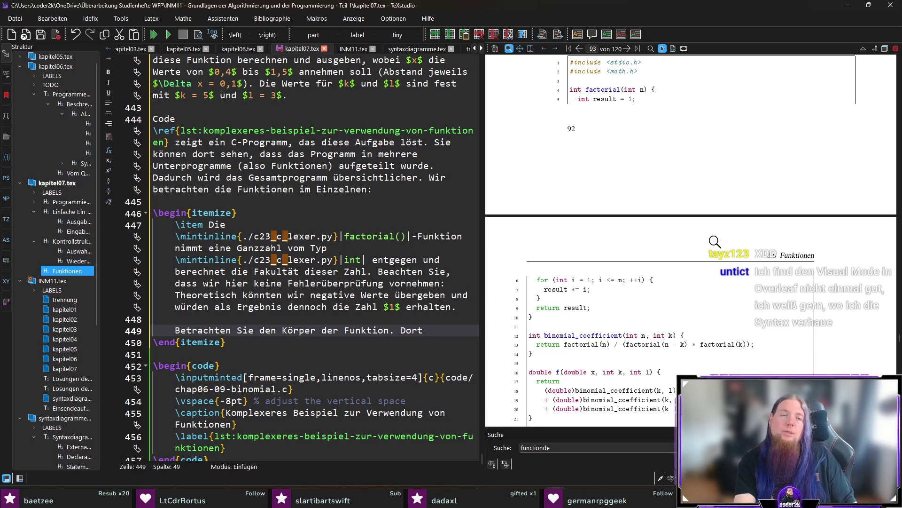
{"action": "type", "text": "wird zunächst die V"}
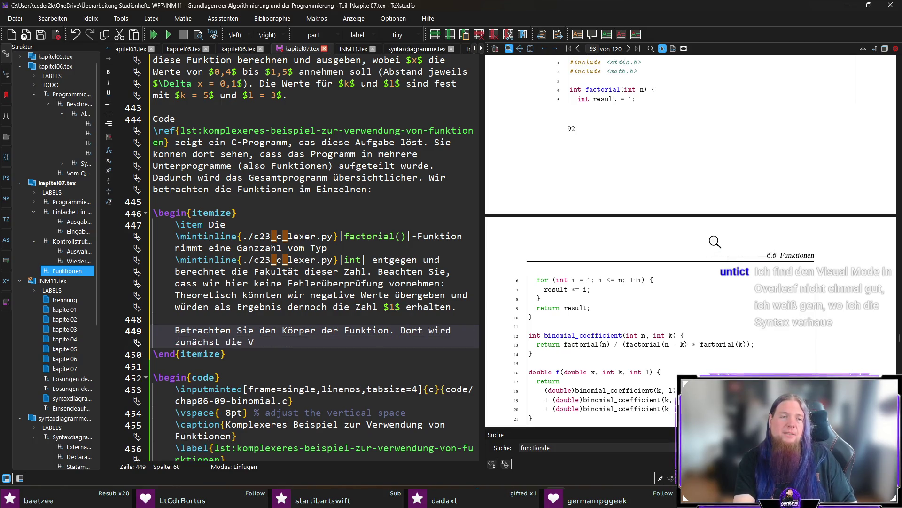
{"action": "type", "text": "ariable \\mintinline{./c23_c_lexer.py}|result| "}
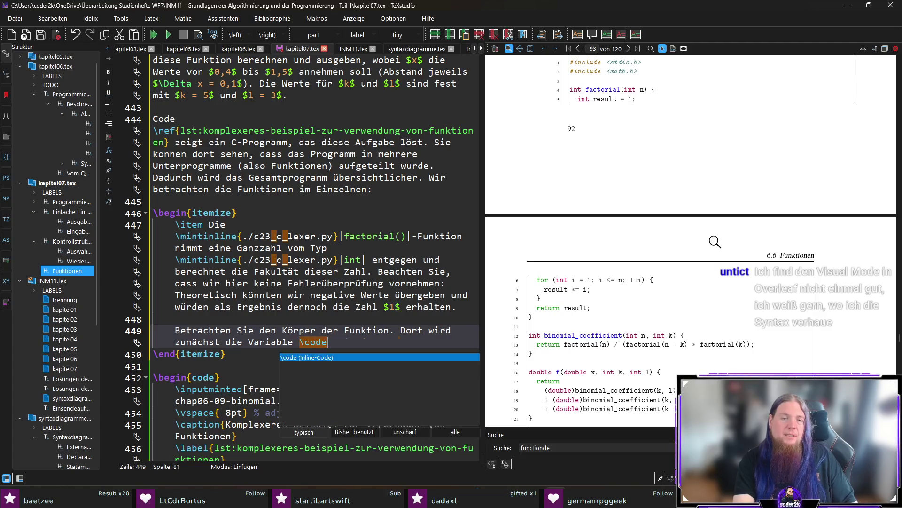
{"action": "type", "text": "definiert und mit dem Wert $1$ initialisiert."}
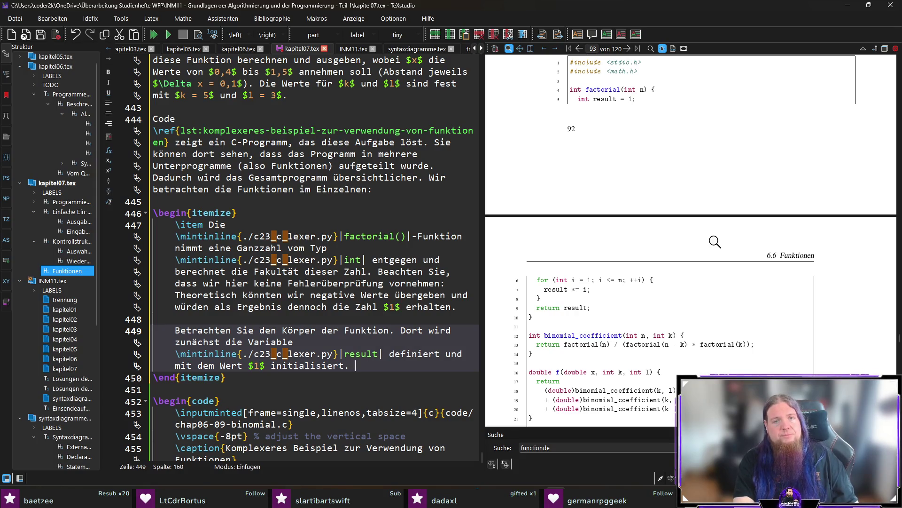
{"action": "type", "text": "Danach folgt eine \\mintinline{./c23_c_lexer.py}|for|-Schle"}
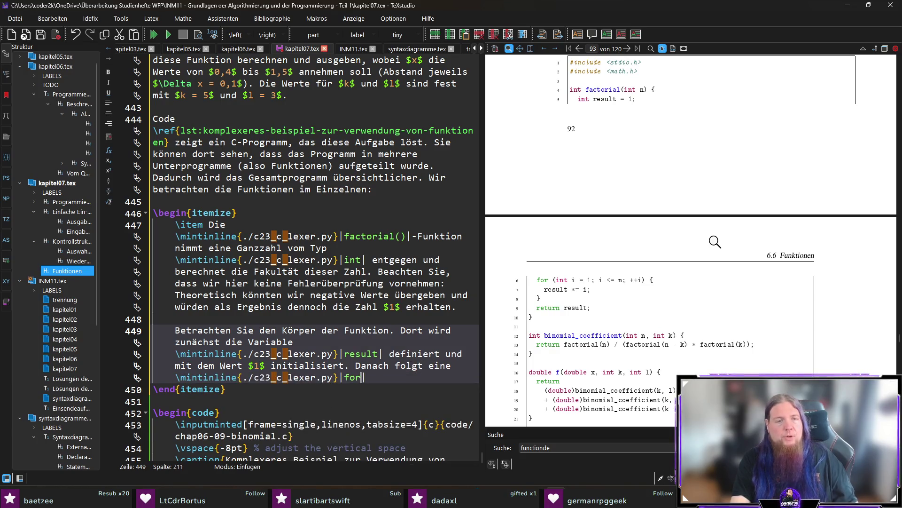
{"action": "type", "text": "ife, die "}
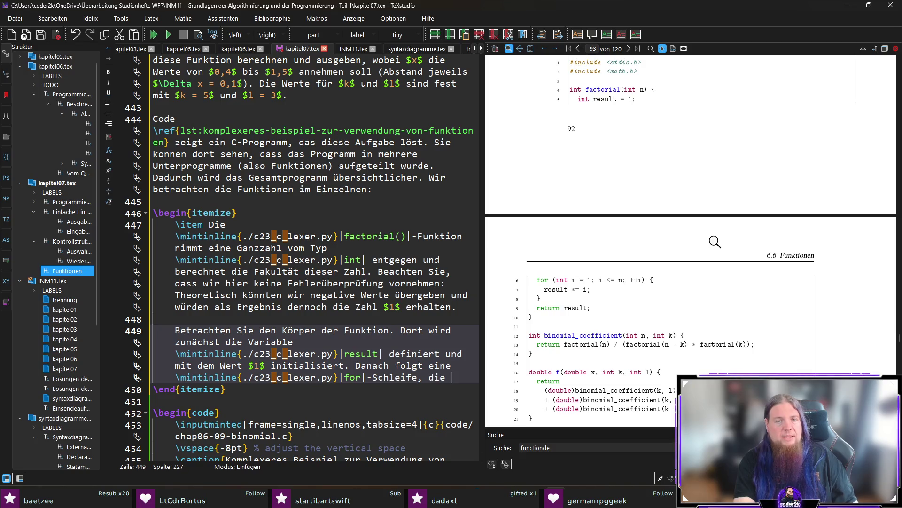
{"action": "type", "text": "genau so vie"}
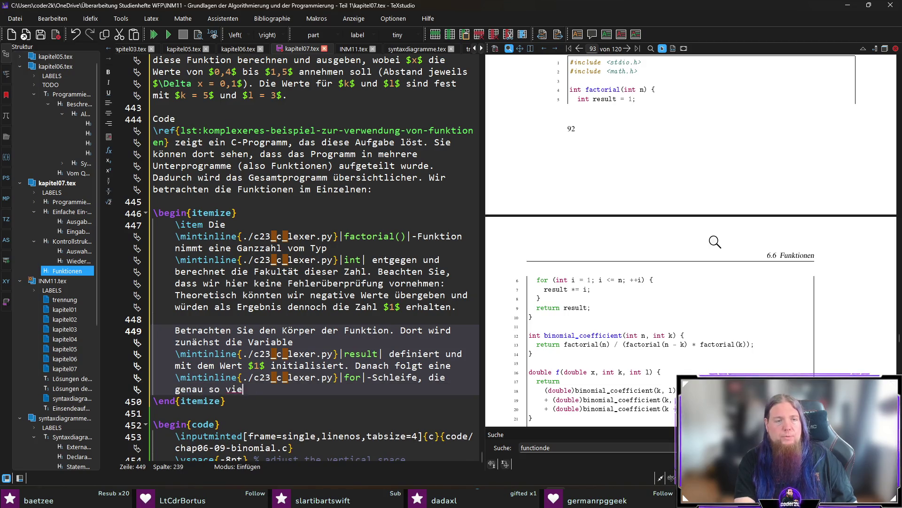
{"action": "type", "text": "le Wiederholung"}
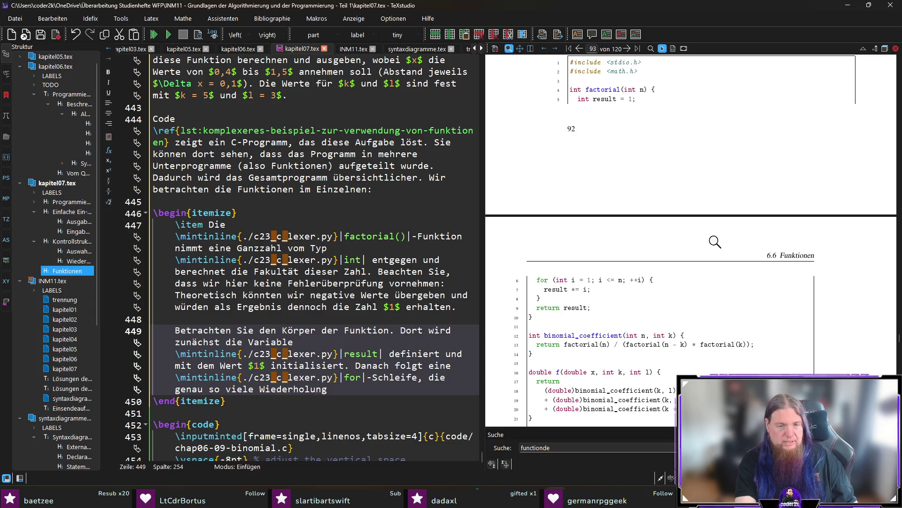
{"action": "type", "text": "en durchläuft"}
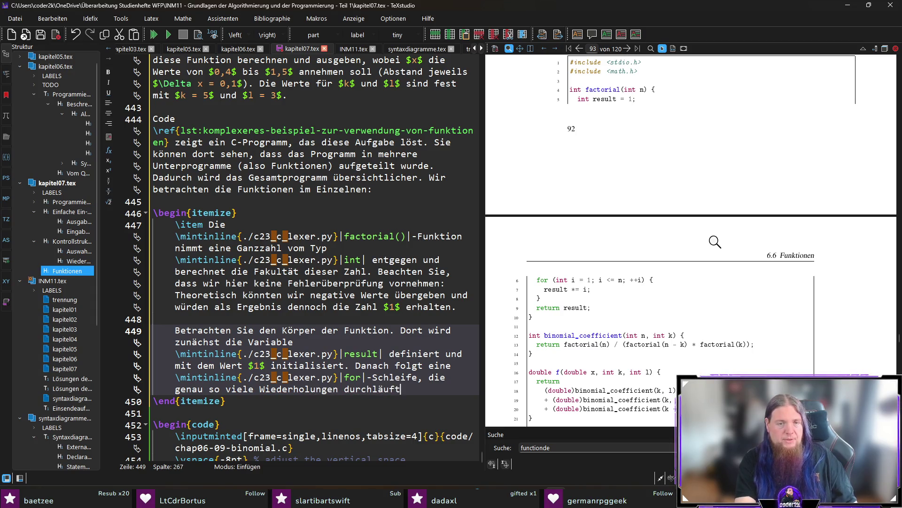
{"action": "type", "text": " wi"}
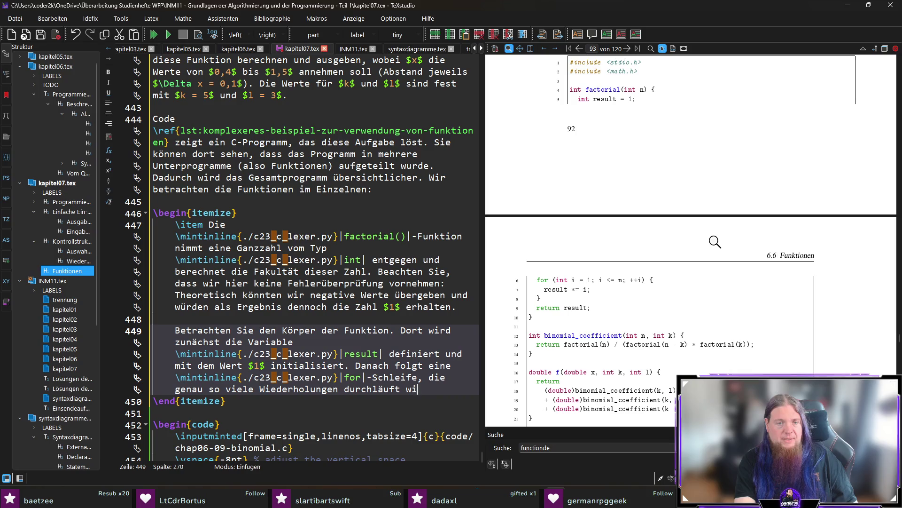
{"action": "type", "text": "e der Wert von "}
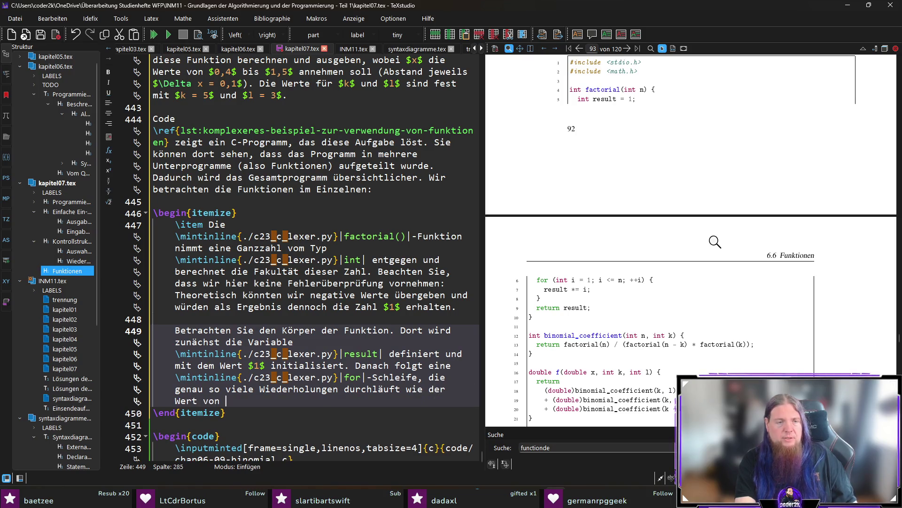
{"action": "type", "text": "\\mintinline{./c23_c_lexer.py}|n| ist."}
{"action": "key", "text": "BackSpace"}
{"action": "key", "text": "BackSpace"}
{"action": "key", "text": "BackSpace"}
{"action": "type", "text": "beträgt."}
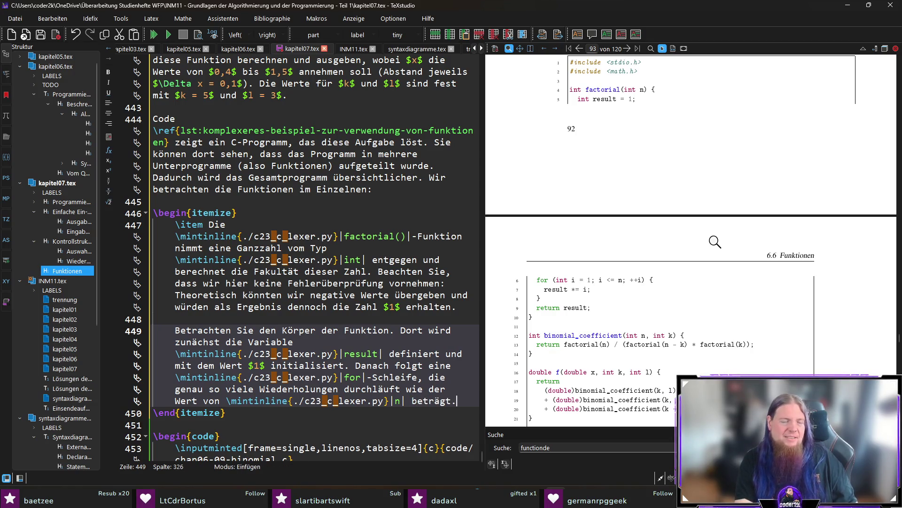
{"action": "key", "text": "ctrl+s"}
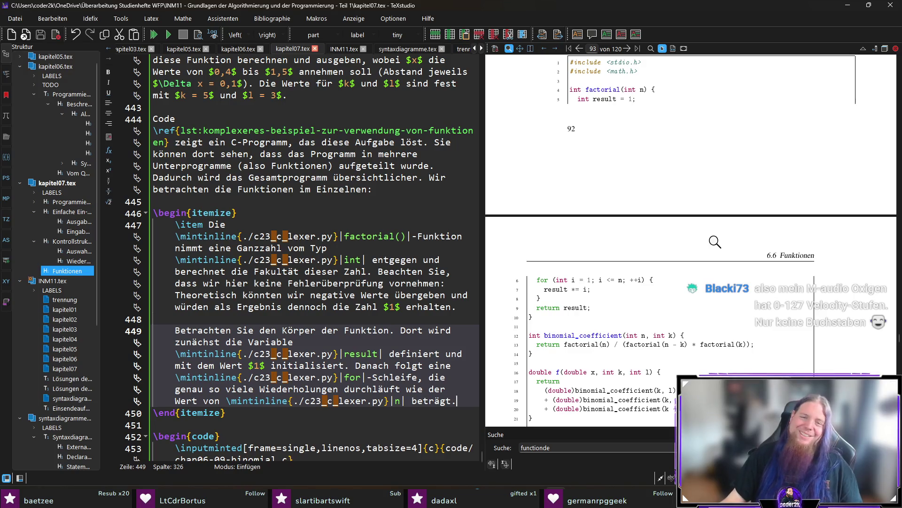
{"action": "scroll", "coordinate": [687, 242], "scroll_direction": "up", "scroll_amount": 1}
{"action": "scroll", "coordinate": [687, 242], "scroll_direction": "up", "scroll_amount": 1}
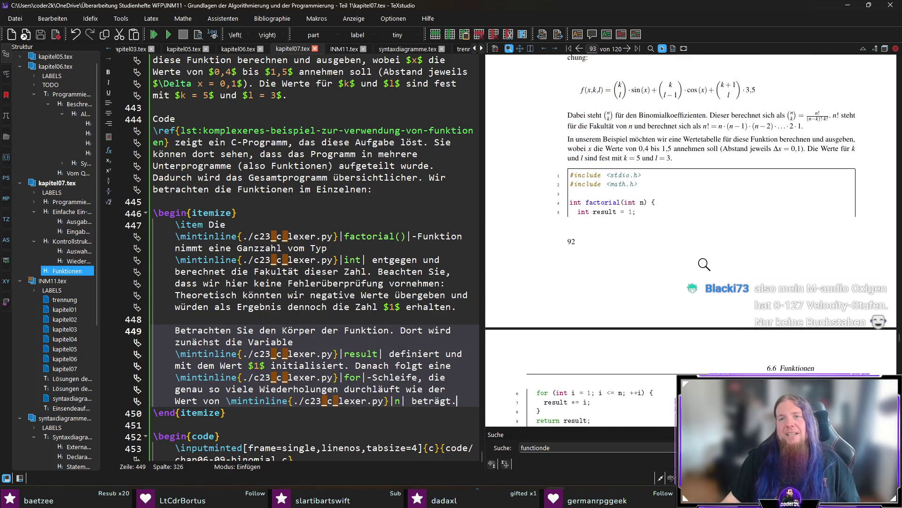
{"action": "scroll", "coordinate": [704, 264], "scroll_direction": "down", "scroll_amount": 3}
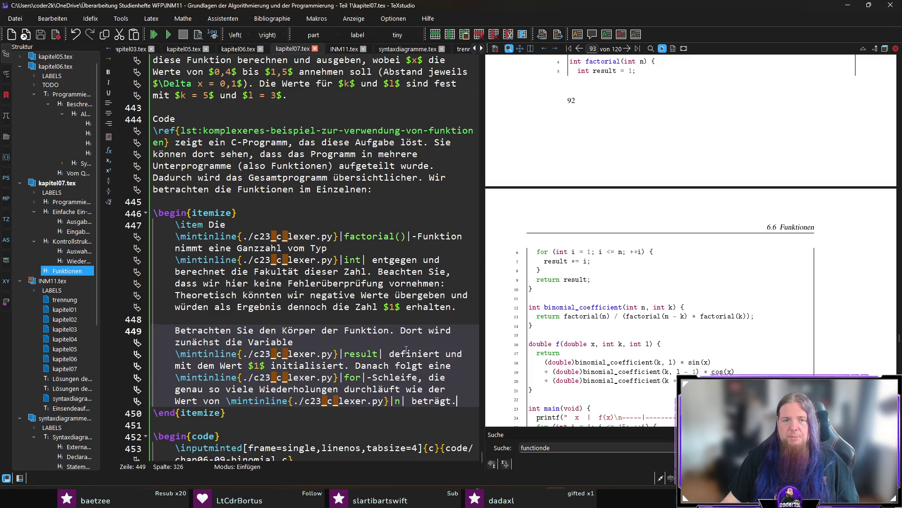
{"action": "scroll", "coordinate": [469, 369], "scroll_direction": "down", "scroll_amount": 1}
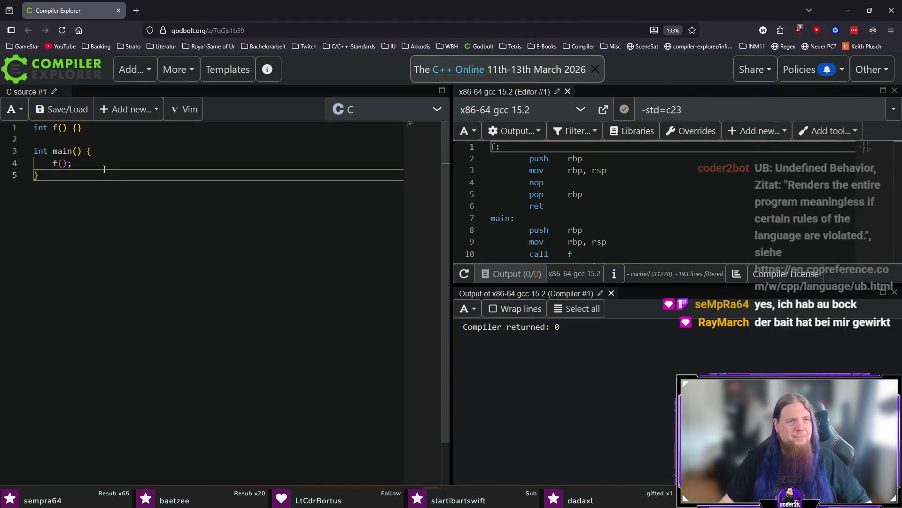
- Highlight the int f() {} definition on line 1 of the C snippet compiled with x86-64 gcc 15.2
{"action": "left_click", "coordinate": [95, 127]}
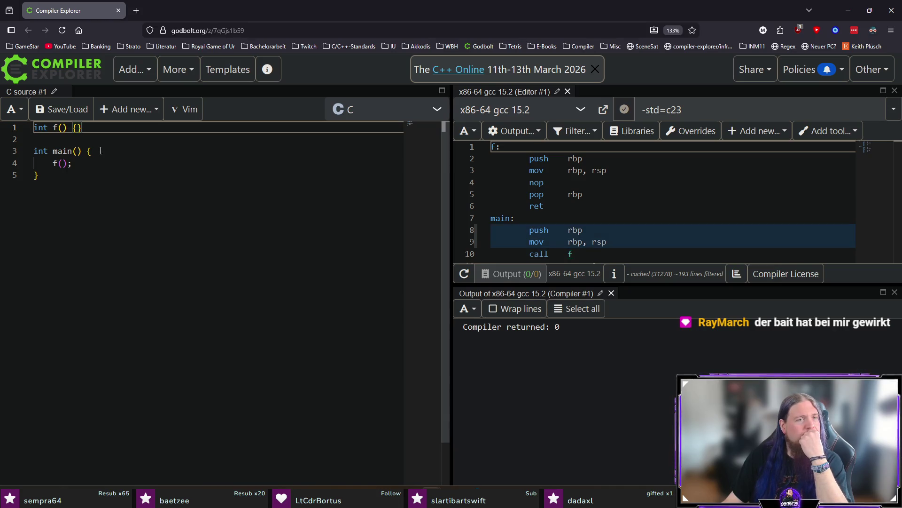
{"action": "left_click_drag", "start_coordinate": [95, 128], "coordinate": [7, 136]}
{"action": "left_click", "coordinate": [104, 127]}
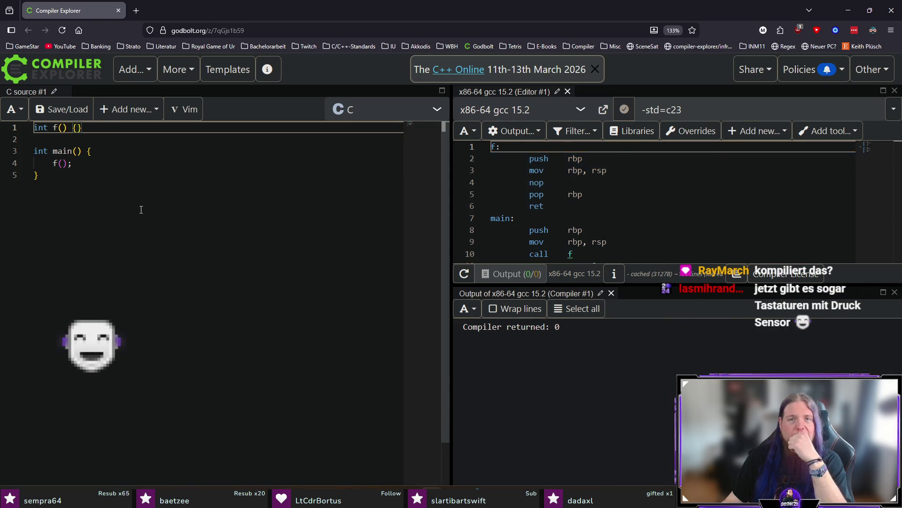
{"action": "left_click", "coordinate": [705, 110]}
- Add compiler flags -Wall -Wextra -Wpedantic -Wconversion -fsanitize=undefined,address,leak, correcting 'ub' to 'undefined'
{"action": "type", "text": "-Wa"}
{"action": "type", "text": "ll -"}
{"action": "type", "text": "-W"}
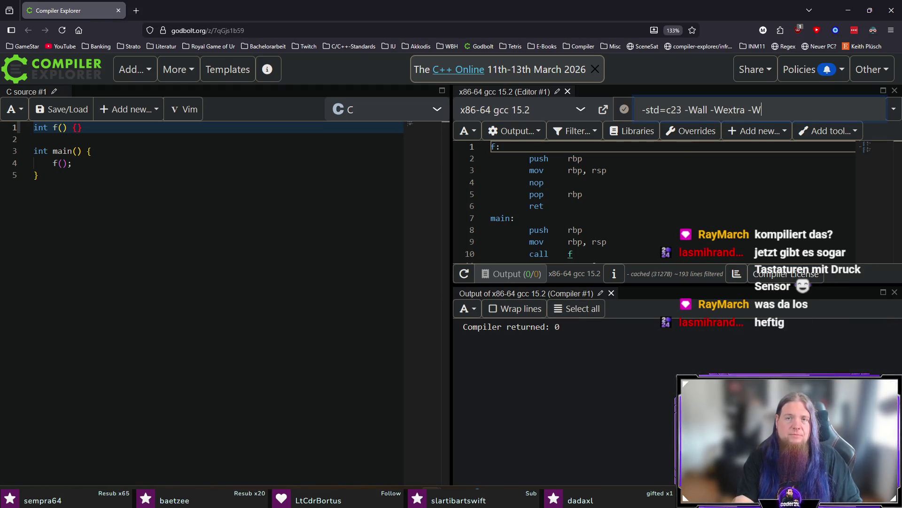
{"action": "type", "text": "pedanticWconversion -f"}
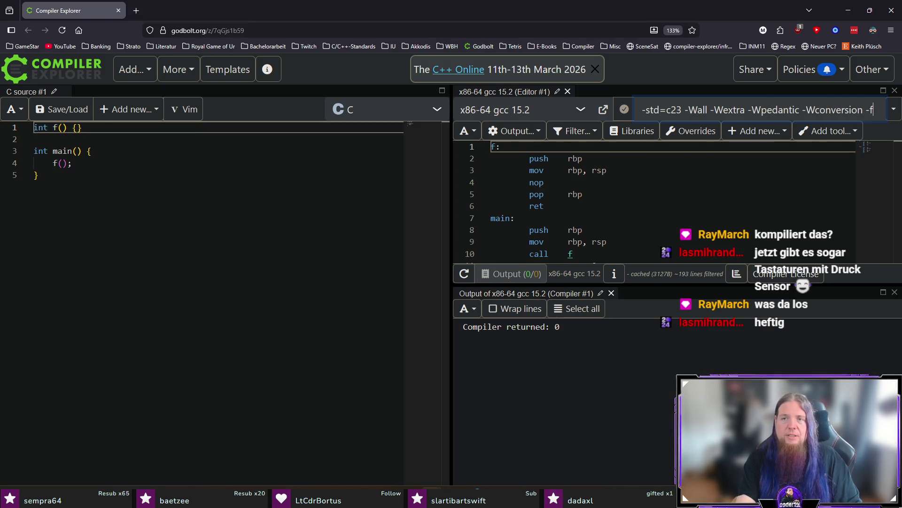
{"action": "type", "text": "sanitize="}
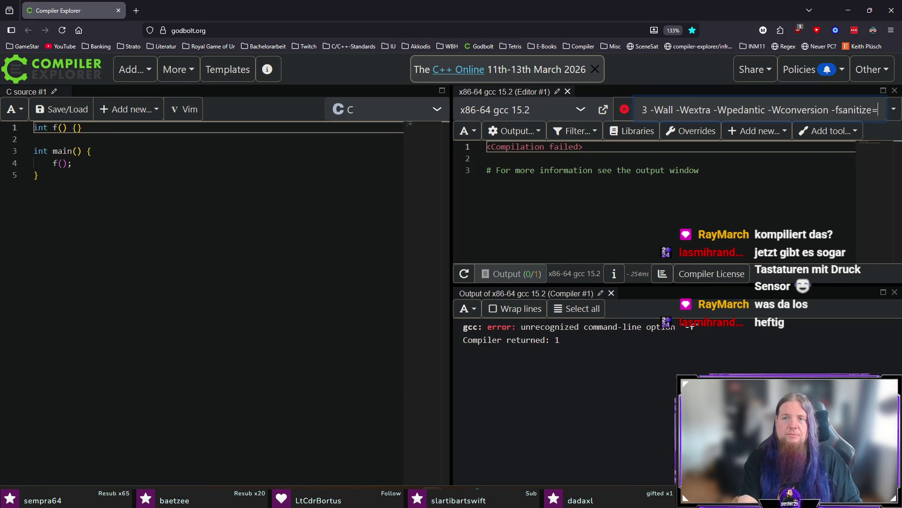
{"action": "type", "text": "ub,address,leak"}
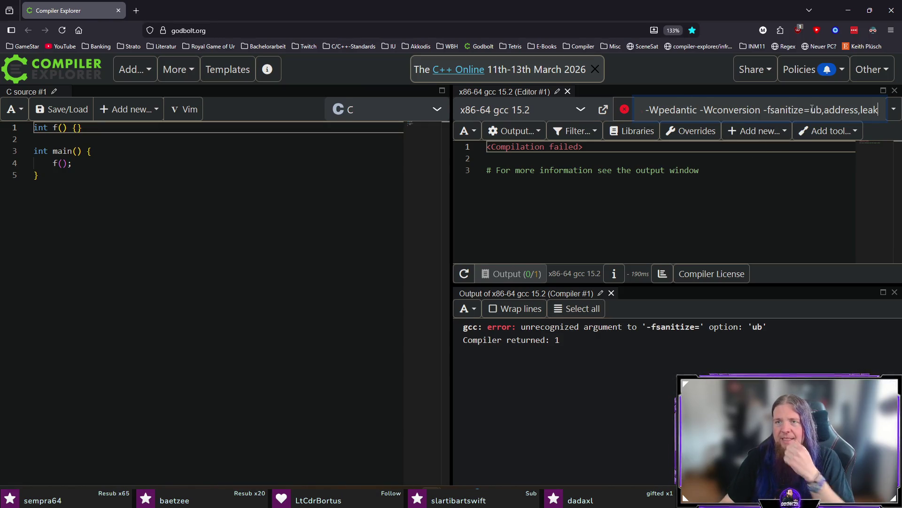
{"action": "left_click", "coordinate": [822, 109]}
{"action": "key", "text": "BackSpace"}
{"action": "type", "text": "ndefined"}
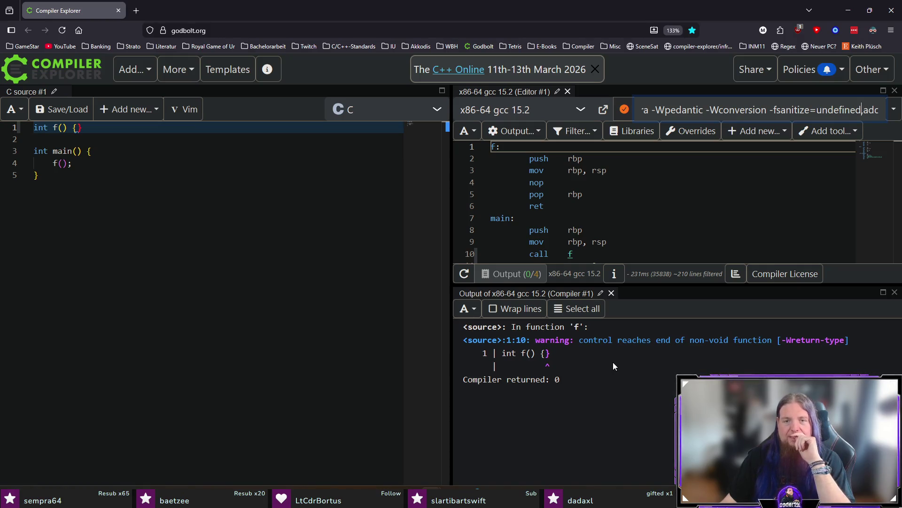
- Select int f() {} in the source to view its matching assembly and the missing-return warning
{"action": "left_click", "coordinate": [121, 201]}
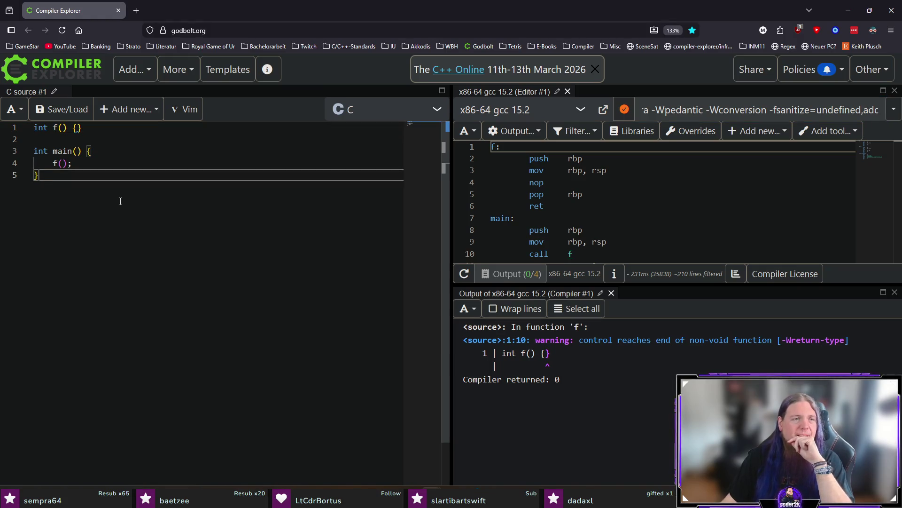
{"action": "left_click_drag", "start_coordinate": [83, 128], "coordinate": [21, 131]}
{"action": "left_click", "coordinate": [121, 128]}
{"action": "double_click", "coordinate": [121, 129]}
{"action": "left_click", "coordinate": [117, 128]}
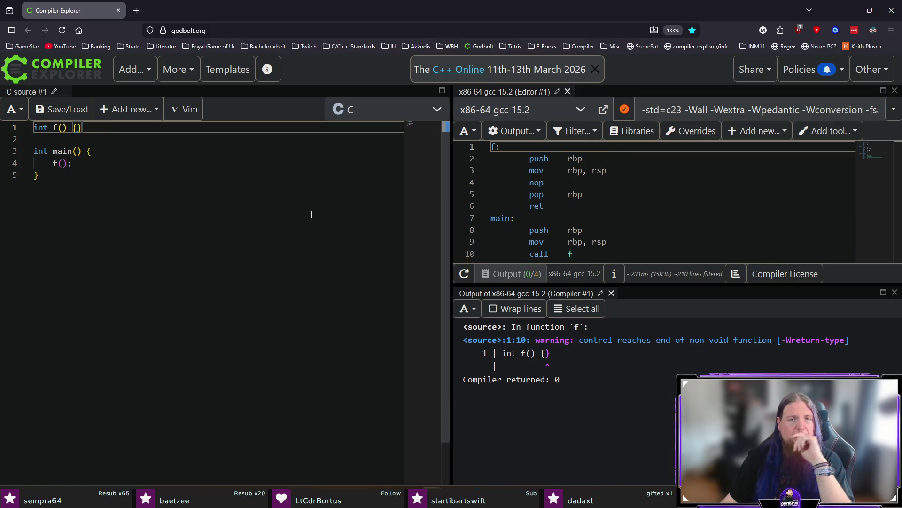
- Switch the compiler to x86-64 clang (trunk), found by searching 'clang trunk 64'
{"action": "left_click", "coordinate": [581, 110]}
{"action": "type", "text": "clang tru"}
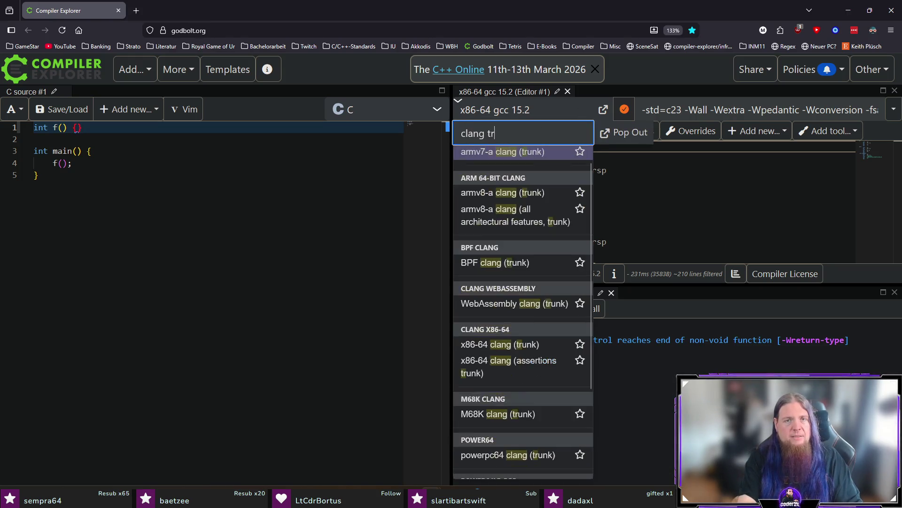
{"action": "type", "text": "nk 64"}
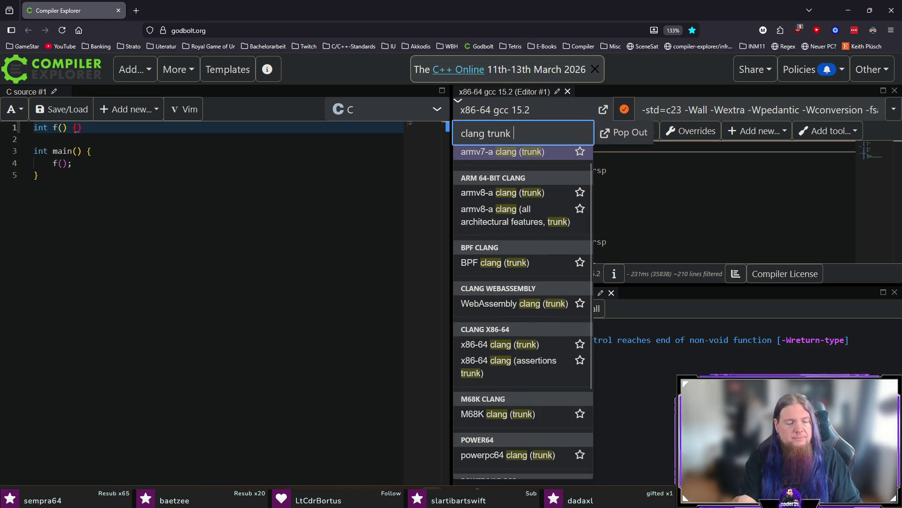
{"action": "left_click", "coordinate": [530, 174]}
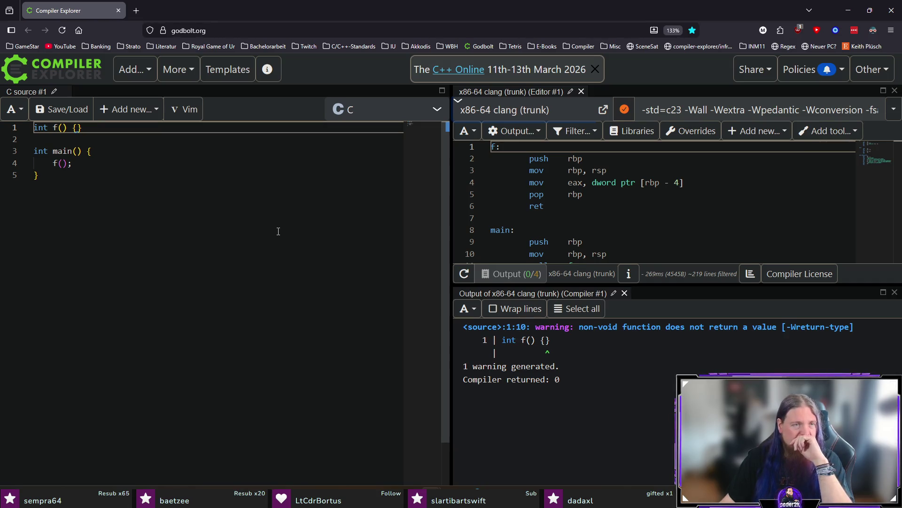
{"action": "left_click", "coordinate": [250, 275]}
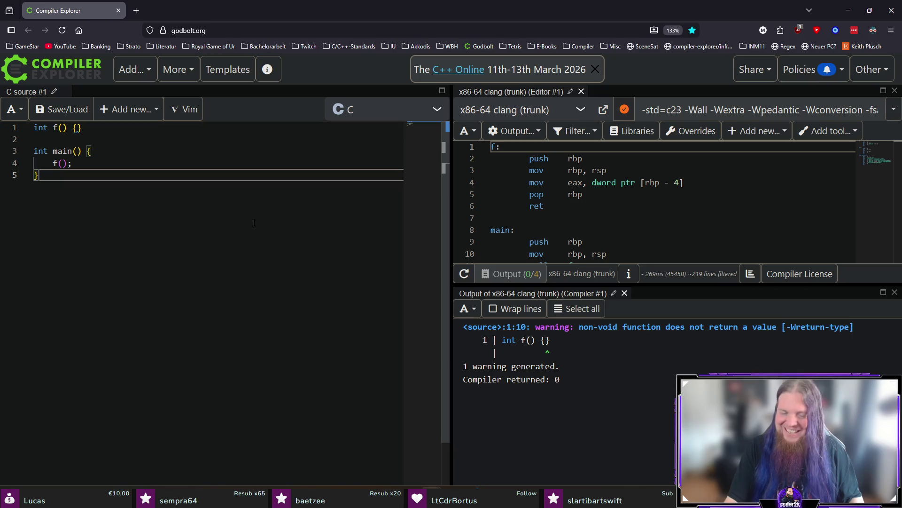
- Change the f() call in main to 'return f();' and let it recompile
{"action": "left_click", "coordinate": [54, 163]}
{"action": "type", "text": "return"}
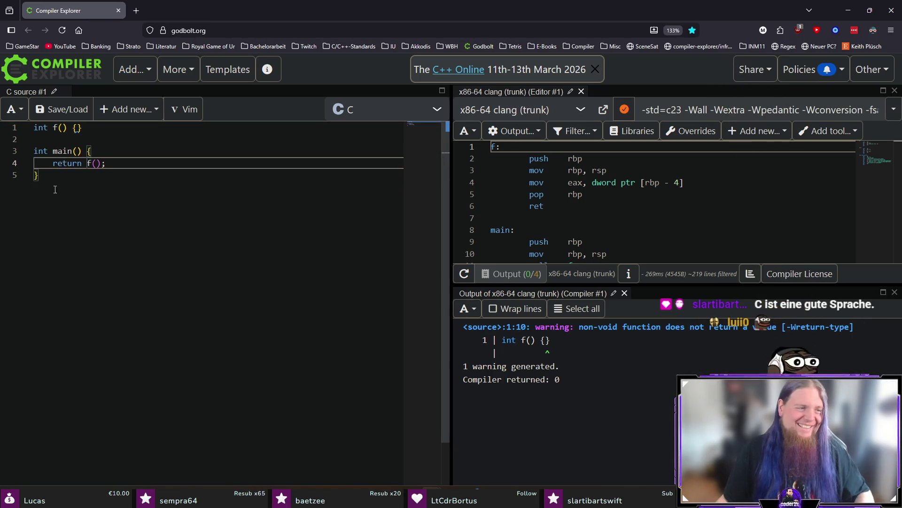
{"action": "left_click", "coordinate": [137, 218]}
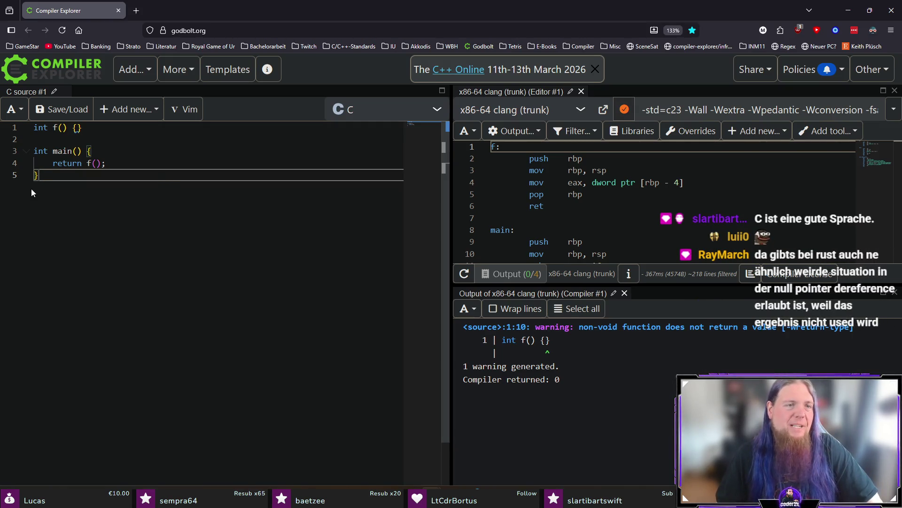
- Inspect the assembly for return f(); and f's empty body, then return to kapitel07.tex in TeXstudio
{"action": "left_click_drag", "start_coordinate": [52, 162], "coordinate": [106, 163]}
{"action": "left_click", "coordinate": [145, 181]}
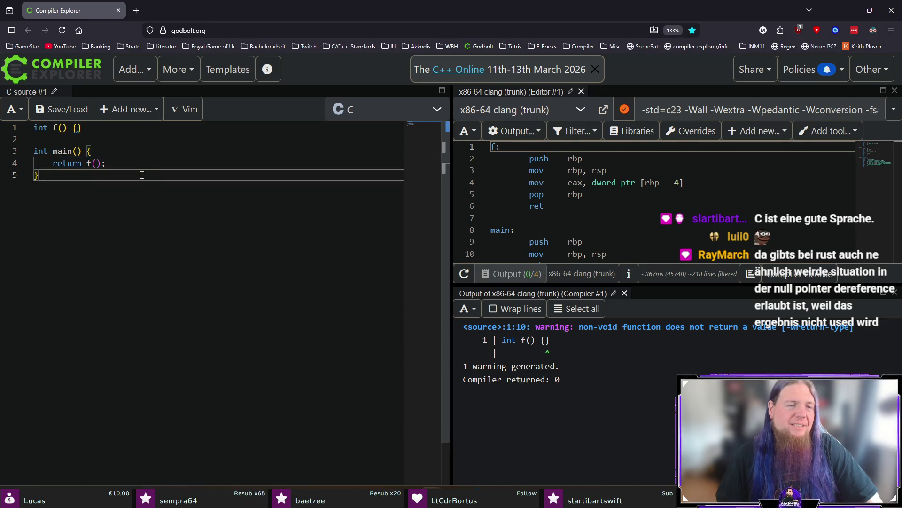
{"action": "left_click", "coordinate": [132, 163]}
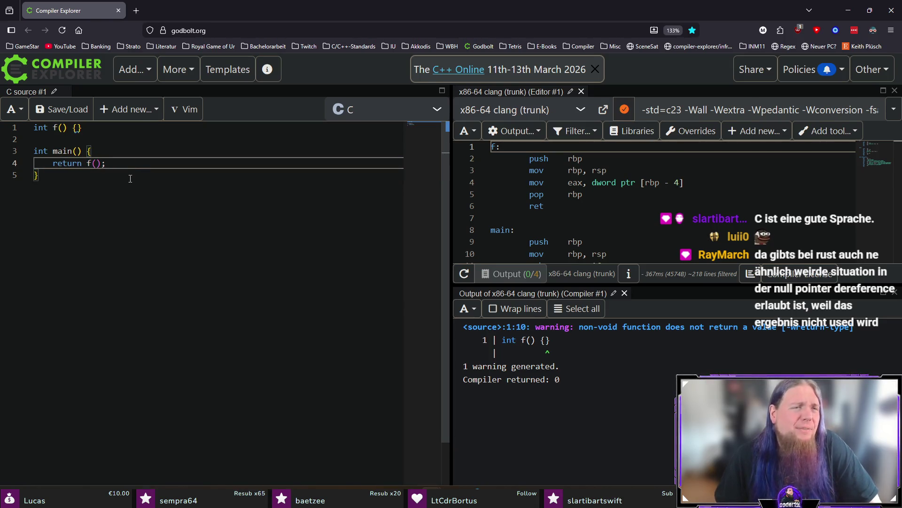
{"action": "left_click", "coordinate": [83, 128]}
{"action": "left_click_drag", "start_coordinate": [83, 128], "coordinate": [51, 127]}
{"action": "left_click", "coordinate": [139, 128]}
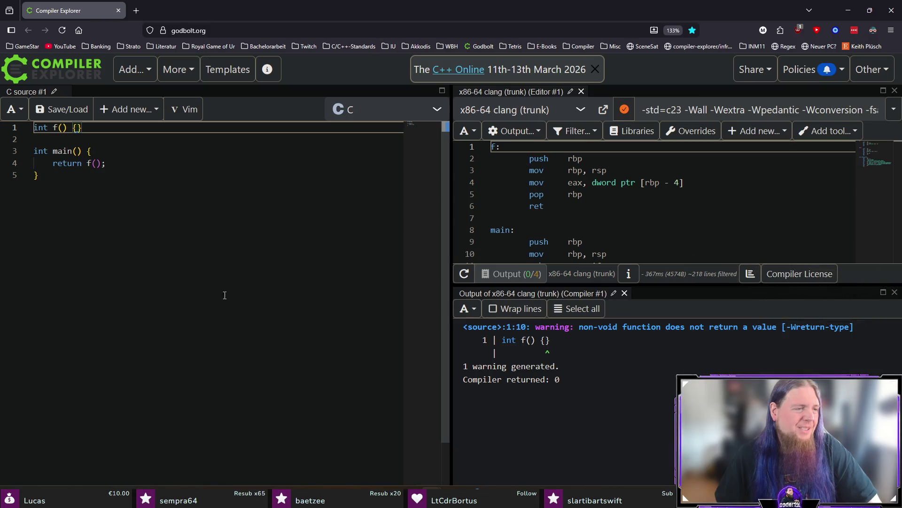
{"action": "key", "text": "alt+Tab"}
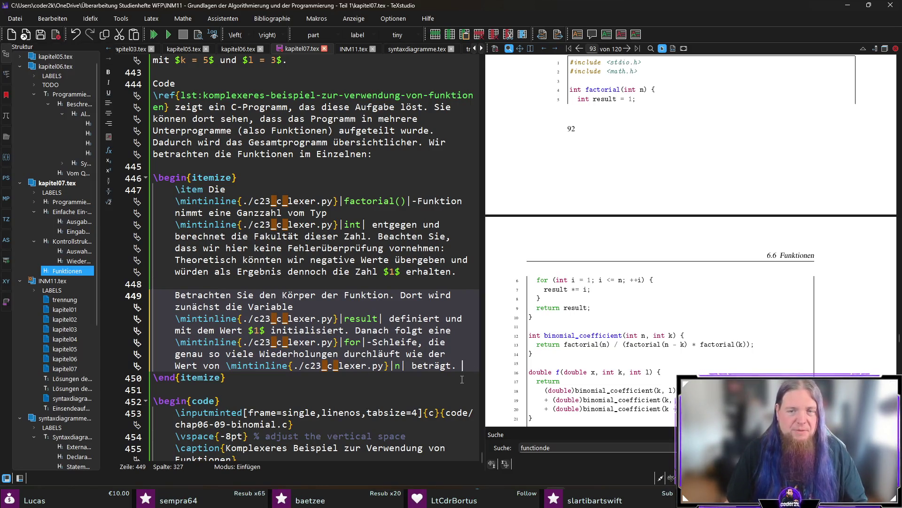
{"action": "scroll", "coordinate": [407, 365], "scroll_direction": "down", "scroll_amount": 2}
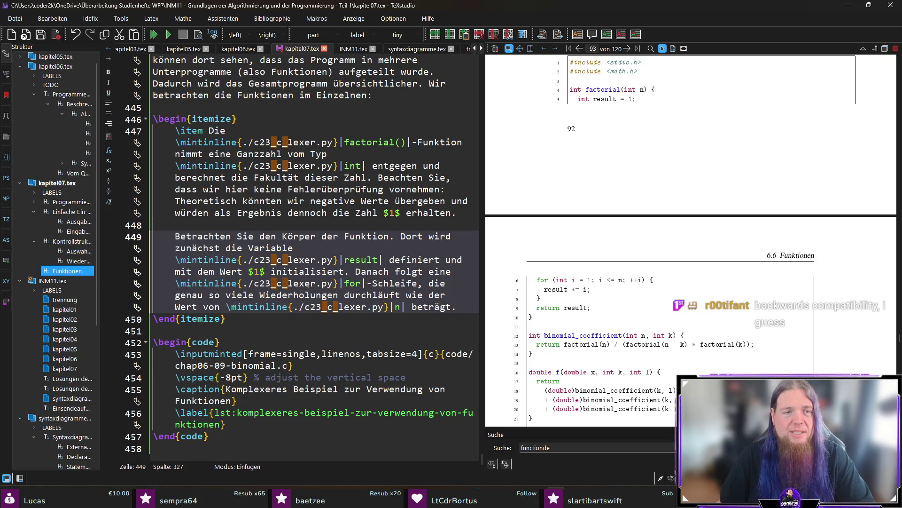
{"action": "scroll", "coordinate": [583, 296], "scroll_direction": "up", "scroll_amount": 2}
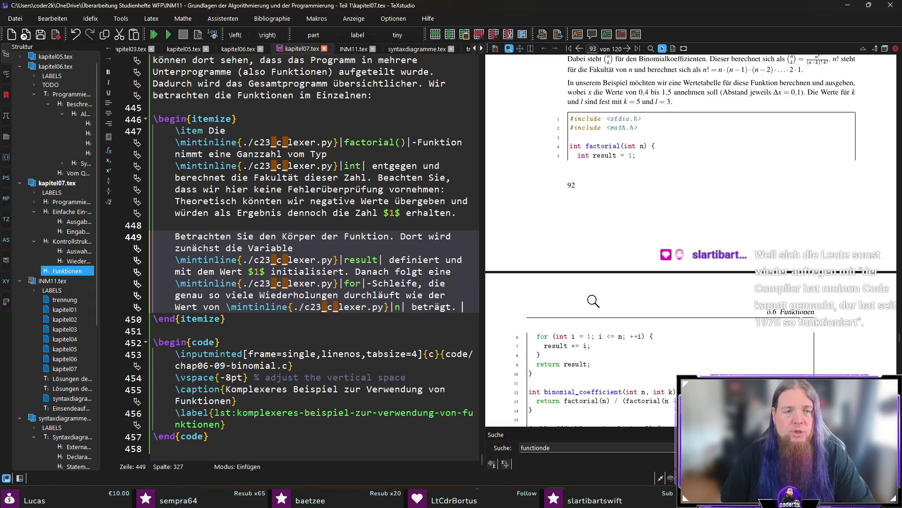
{"action": "scroll", "coordinate": [648, 295], "scroll_direction": "down", "scroll_amount": 2}
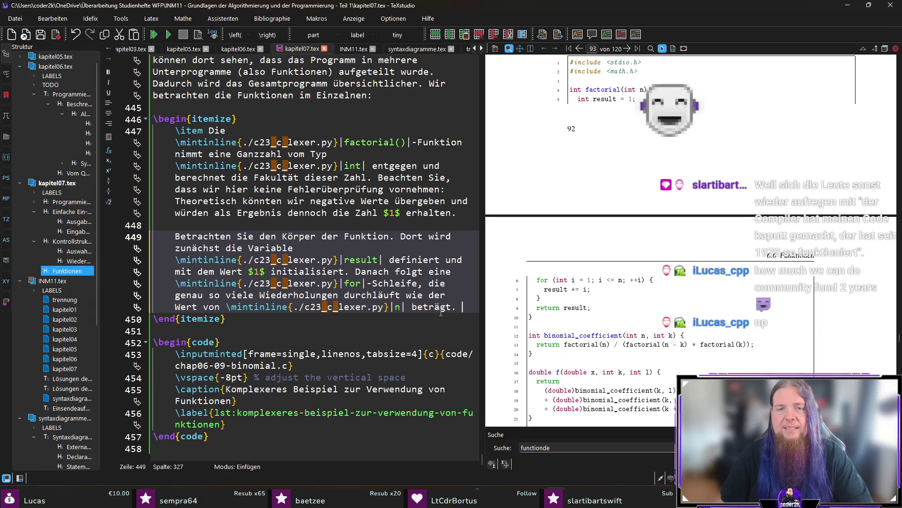
- Write 'In jeder Wiederholung wird der aktuelle Wert von result mit der Zählvariable' into the factorial item
{"action": "type", "text": "In jeder "}
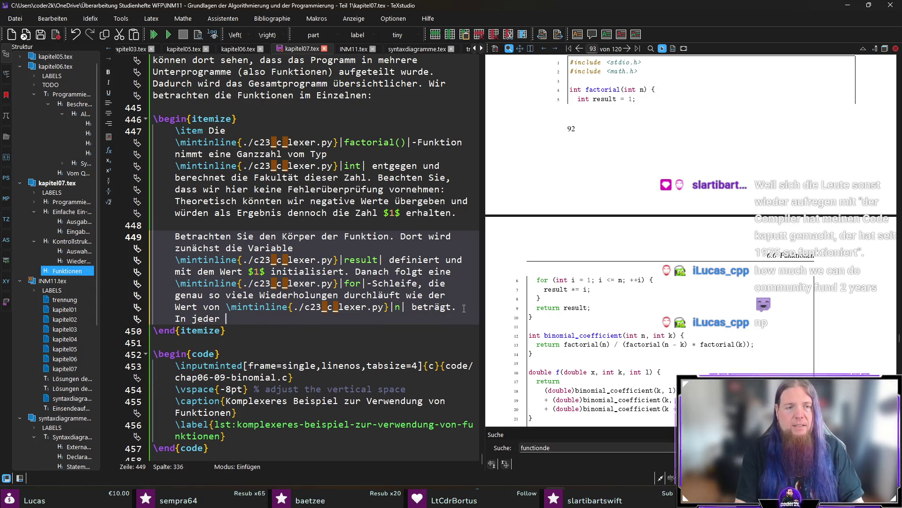
{"action": "type", "text": "Wiederho"}
{"action": "key", "text": "BackSpace"}
{"action": "key", "text": "BackSpace"}
{"action": "key", "text": "BackSpace"}
{"action": "type", "text": "ung wird"}
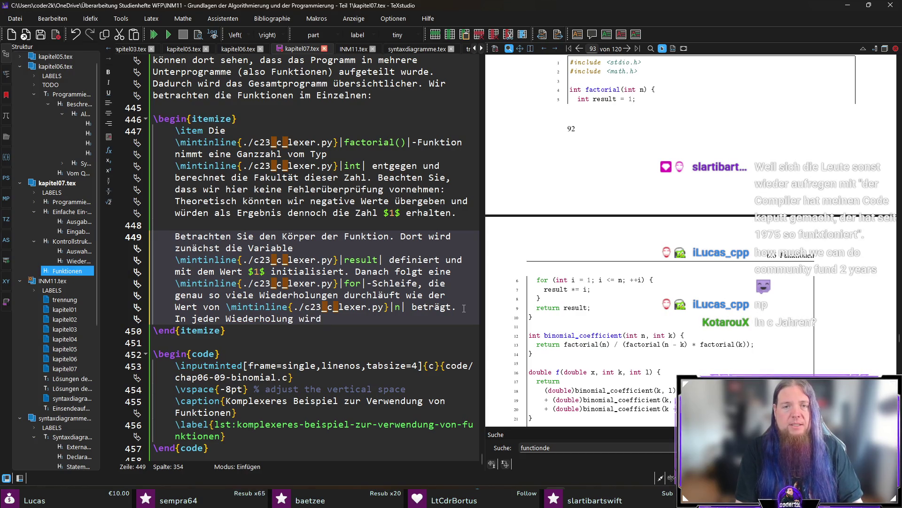
{"action": "type", "text": " der aktuelle Wert vo"}
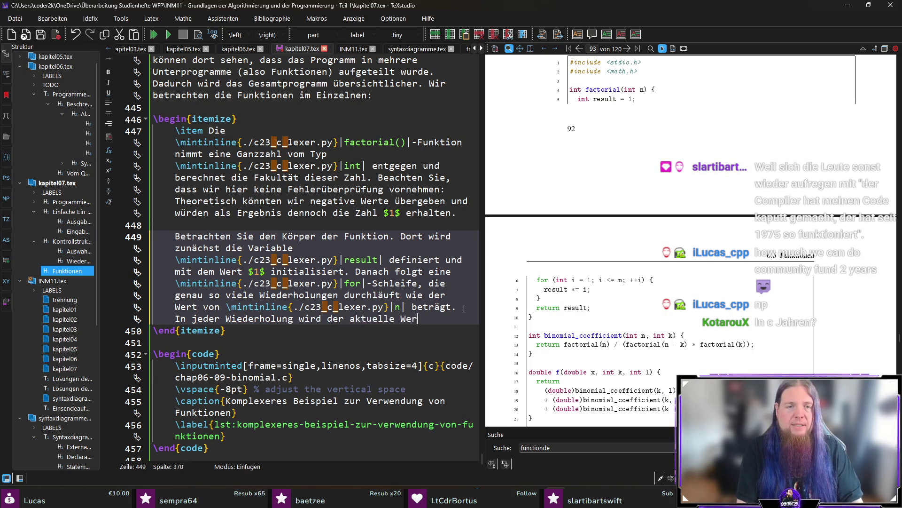
{"action": "type", "text": "n \\mintinline{./c23_c_lexer.py}|result"}
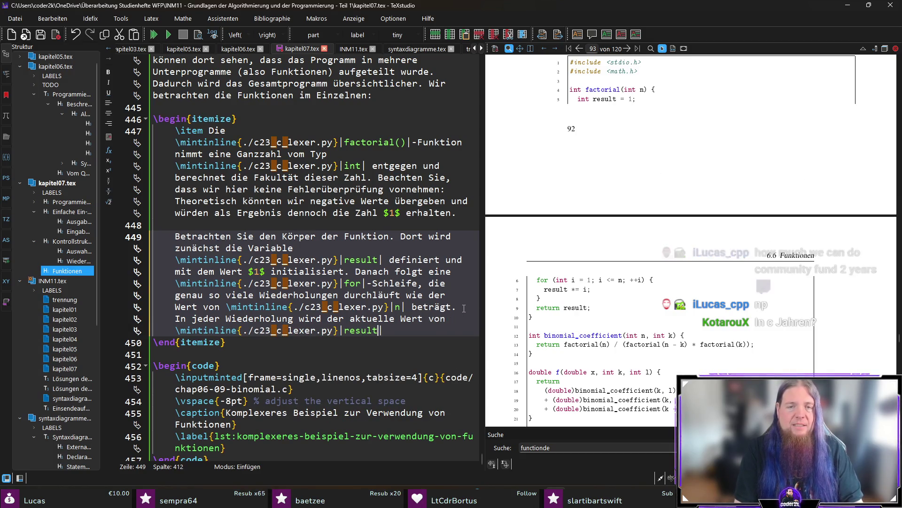
{"action": "type", "text": "|"}
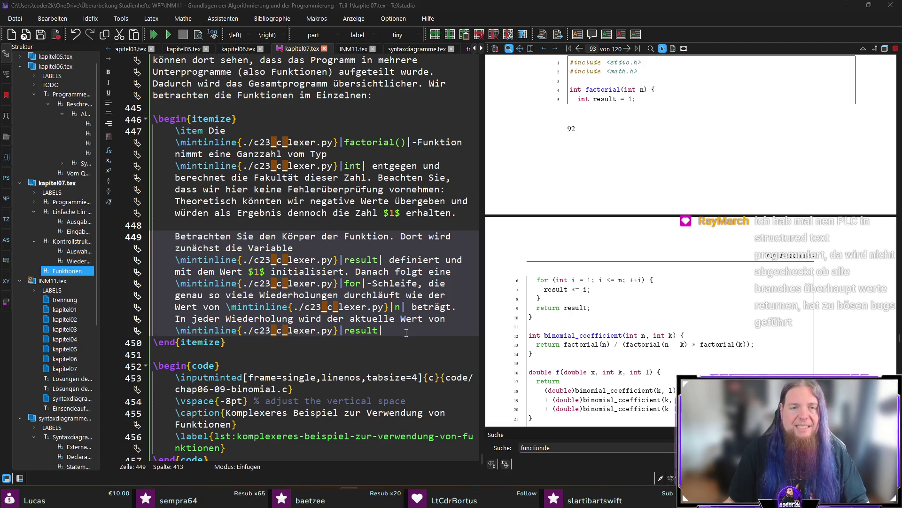
{"action": "left_click", "coordinate": [422, 329]}
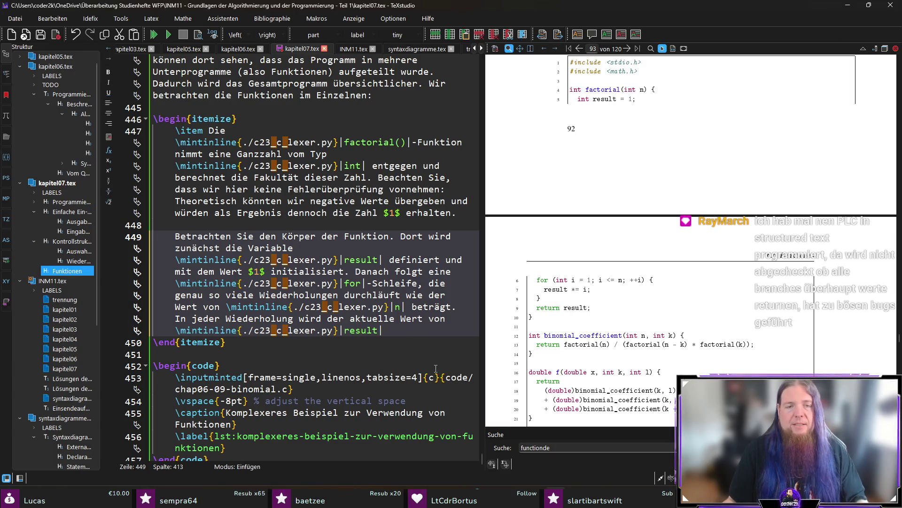
{"action": "type", "text": " m"}
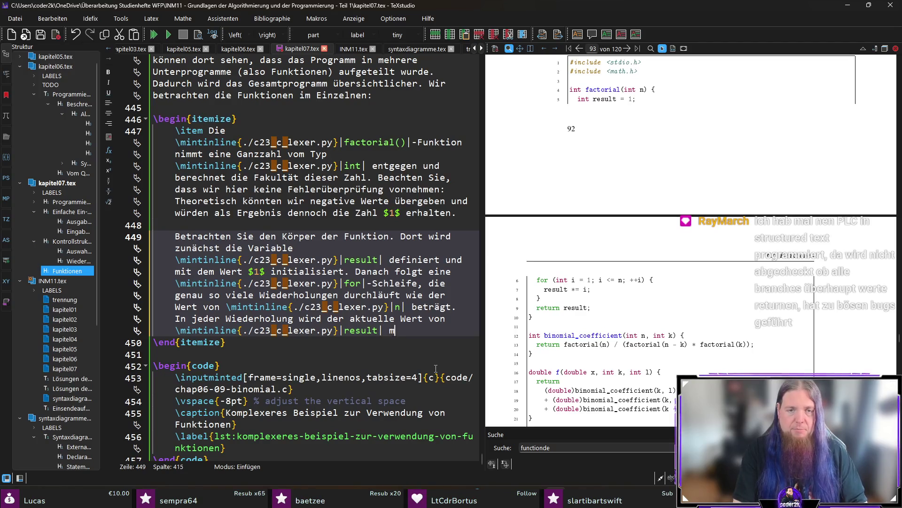
{"action": "type", "text": "it der Zählvariable"}
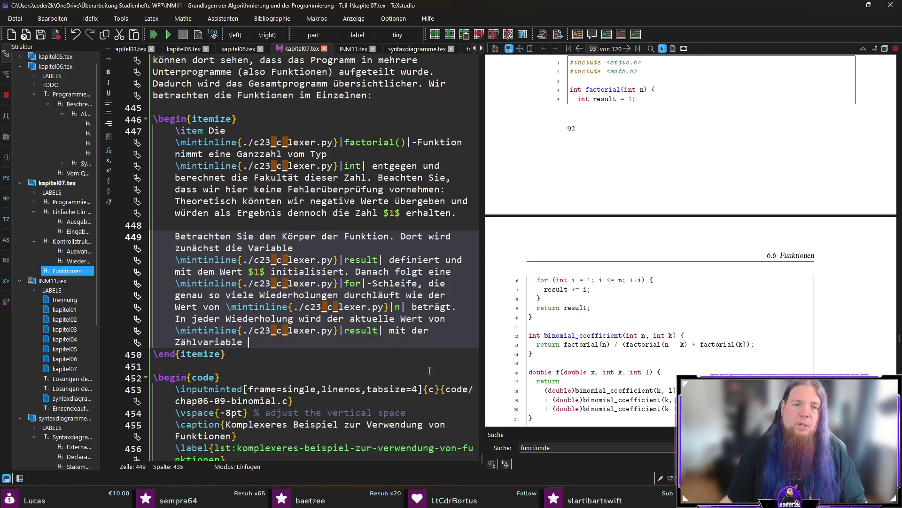
- Insert after 'beträgt.' the sentence that Zählvariable i runs through values from $1$ to n
{"action": "left_click", "coordinate": [462, 309]}
{"action": "type", "text": "Dabei durchläuft die Zählvariable \\mintinline{./c23_c_lexer.py}|i"}
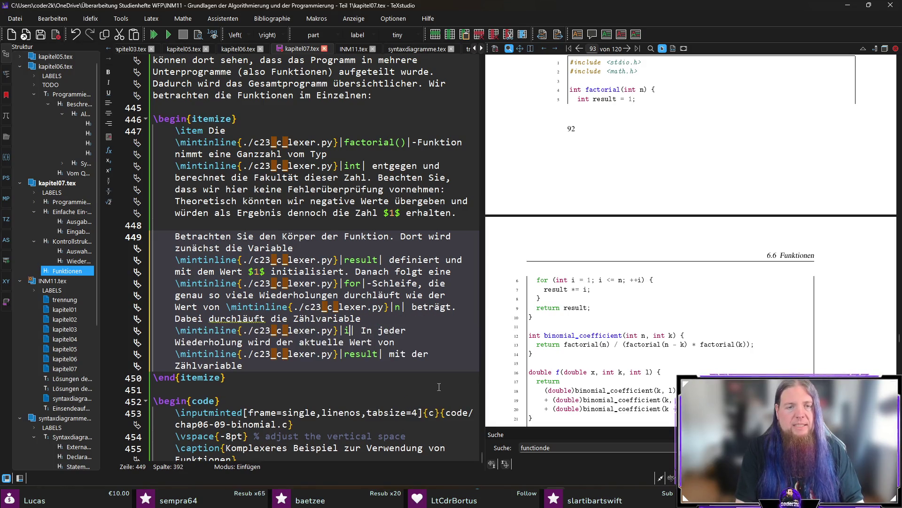
{"action": "type", "text": "| die Werte "}
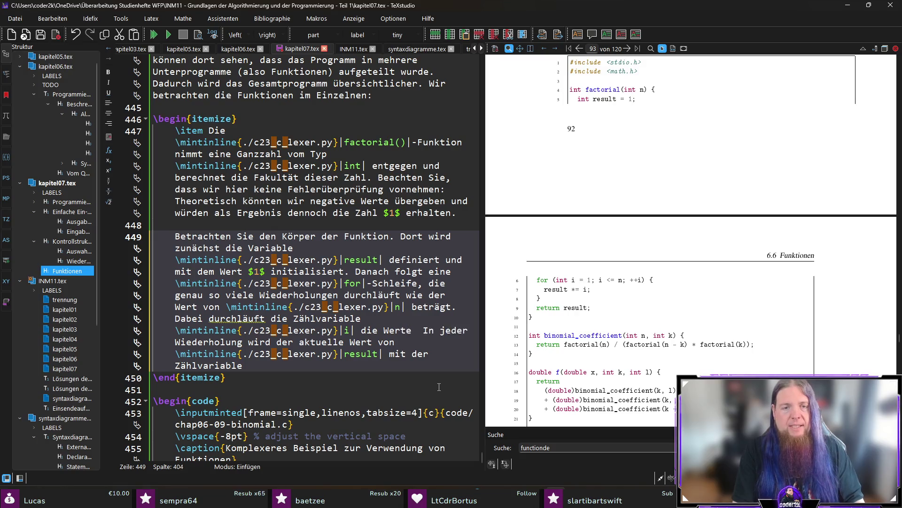
{"action": "type", "text": "von "}
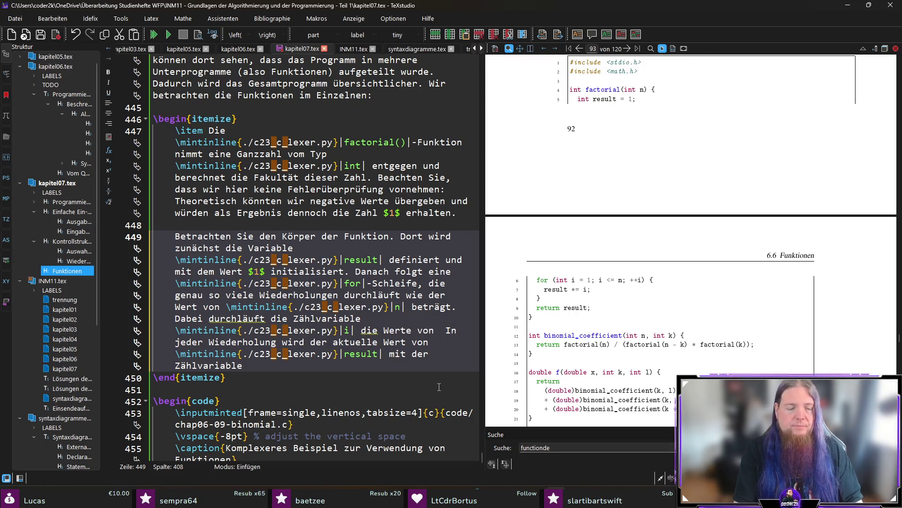
{"action": "type", "text": "$1$ bis \\co"}
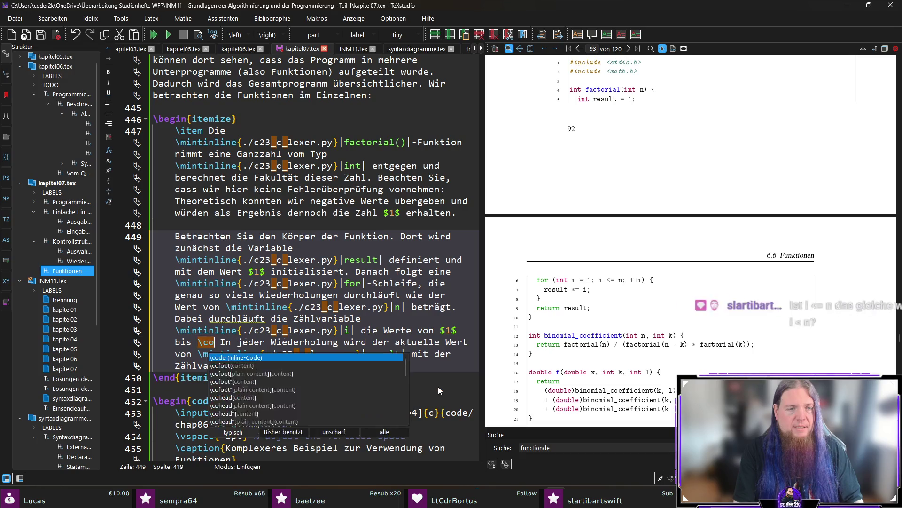
{"action": "key", "text": "Return"}
{"action": "type", "text": "n"}
{"action": "key", "text": "Right"}
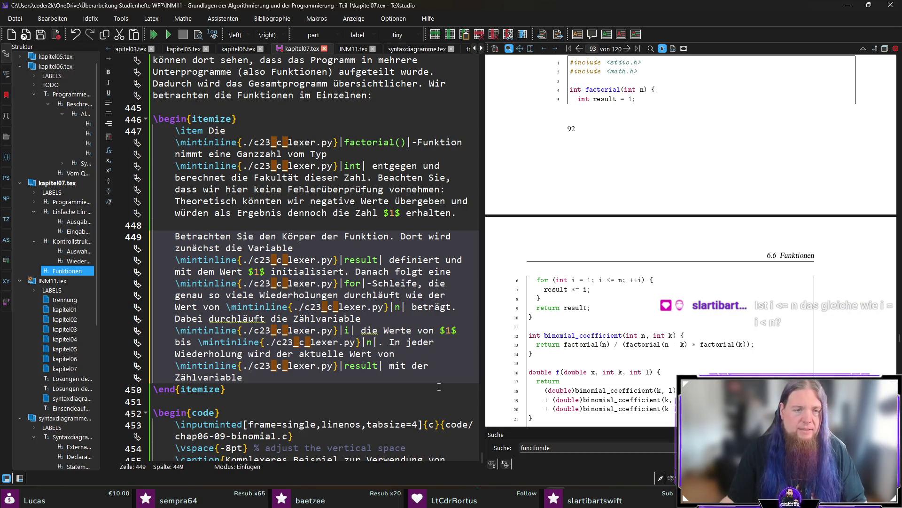
- Finish with 'i multipliziert und wiederum in result gespeichert.' using inline code, and save kapitel07.tex
{"action": "left_click", "coordinate": [412, 376]}
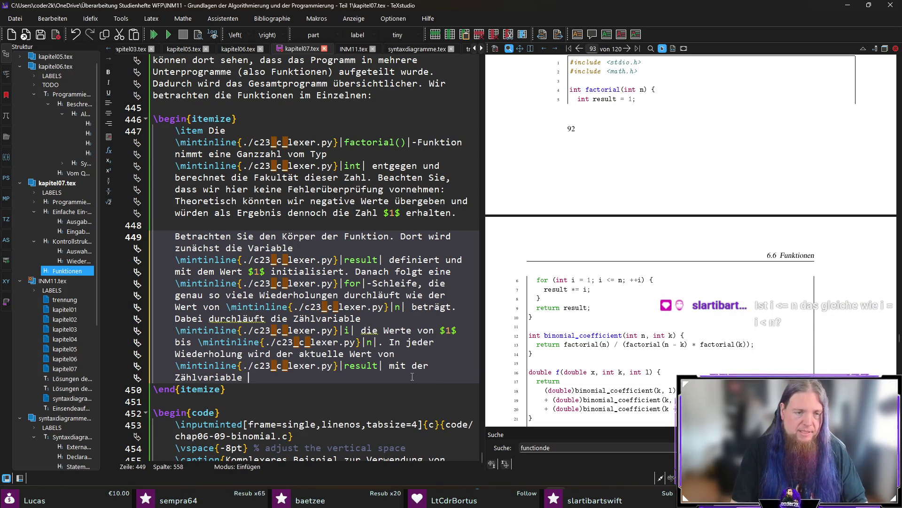
{"action": "type", "text": "\\co"}
{"action": "key", "text": "Return"}
{"action": "type", "text": "intinline{./c23_c_lexer.py}|i|"}
{"action": "key", "text": "Right"}
{"action": "type", "text": "multiplizier"}
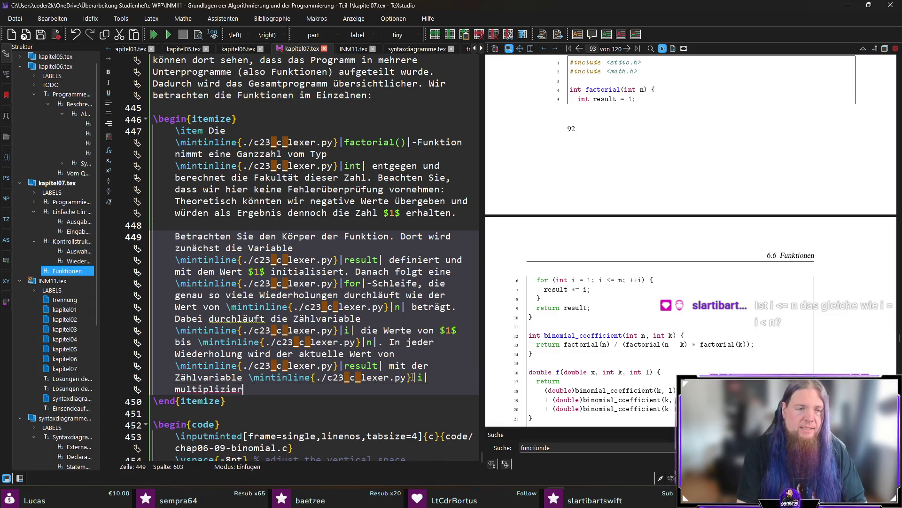
{"action": "type", "text": "t und wiede"}
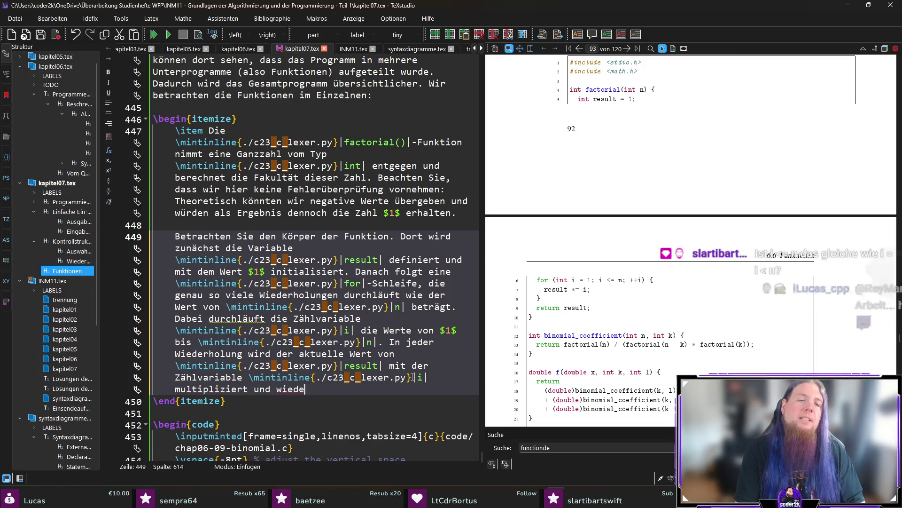
{"action": "type", "text": "rum in \\co"}
{"action": "key", "text": "Return"}
{"action": "type", "text": "result"}
{"action": "key", "text": "Right"}
{"action": "type", "text": "gespeichert."}
{"action": "key", "text": "ctrl+s"}
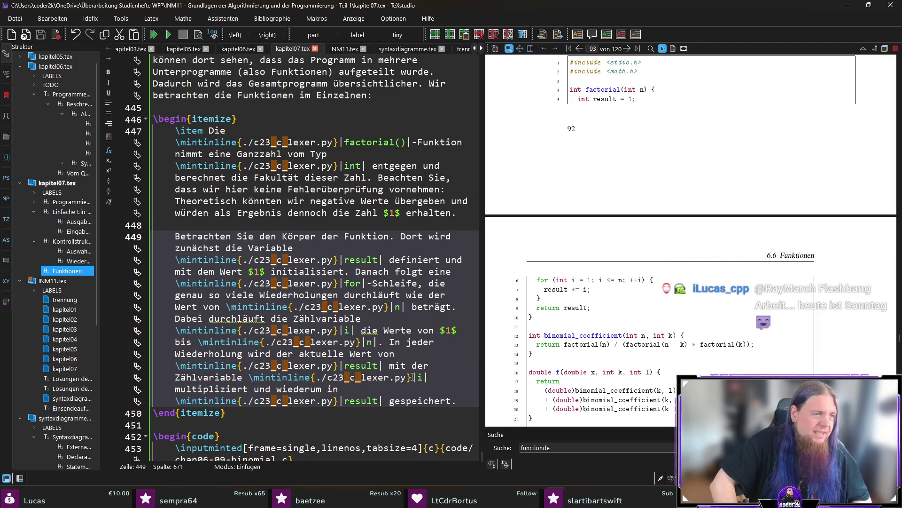
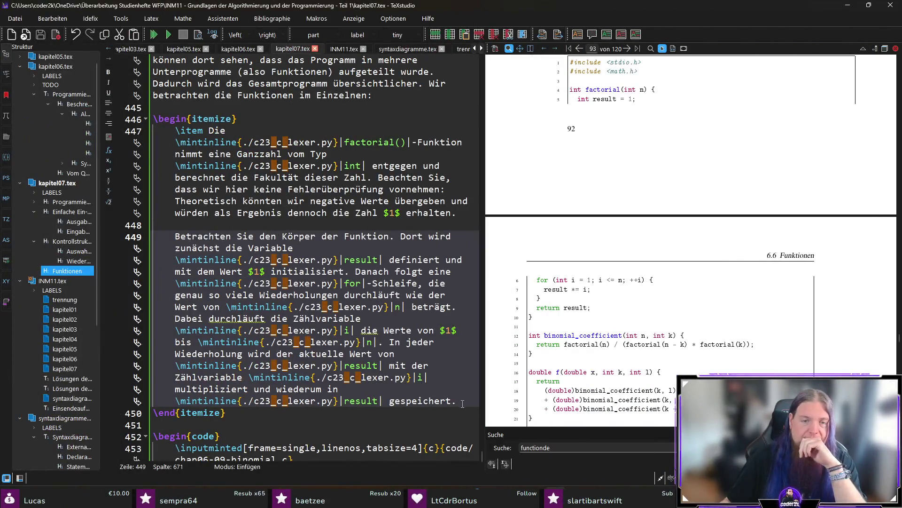
- Append the sentences saying result holds n! and the return statement returns it, then recompile
{"action": "scroll", "coordinate": [398, 344], "scroll_direction": "down", "scroll_amount": 3}
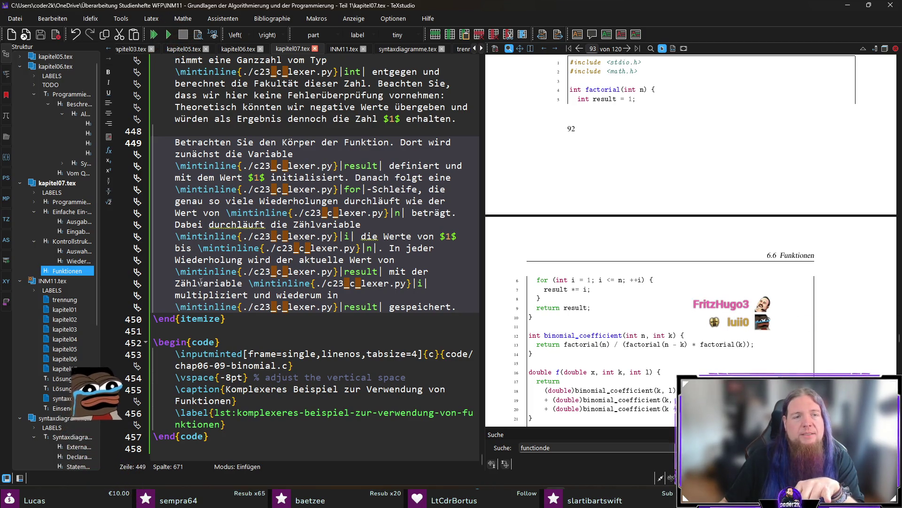
{"action": "left_click", "coordinate": [402, 295]}
{"action": "left_click", "coordinate": [459, 307]}
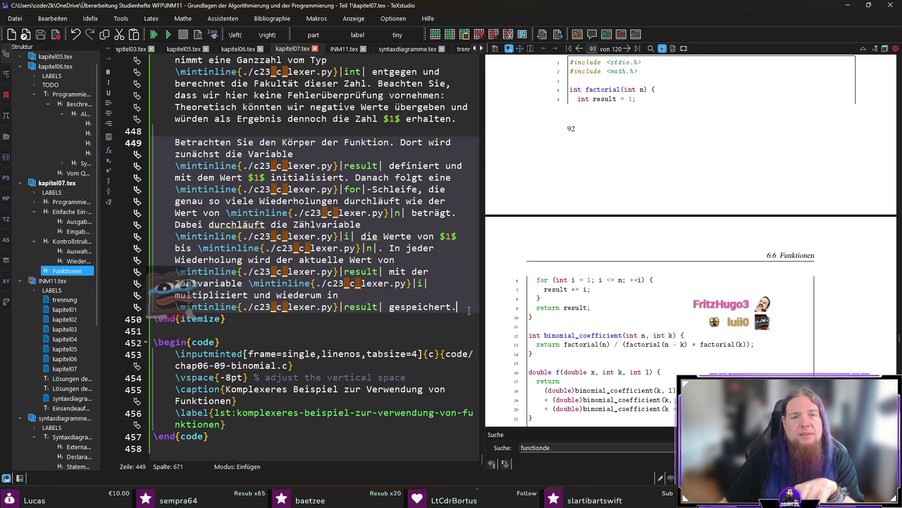
{"action": "type", "text": "Am Ende der Fu"}
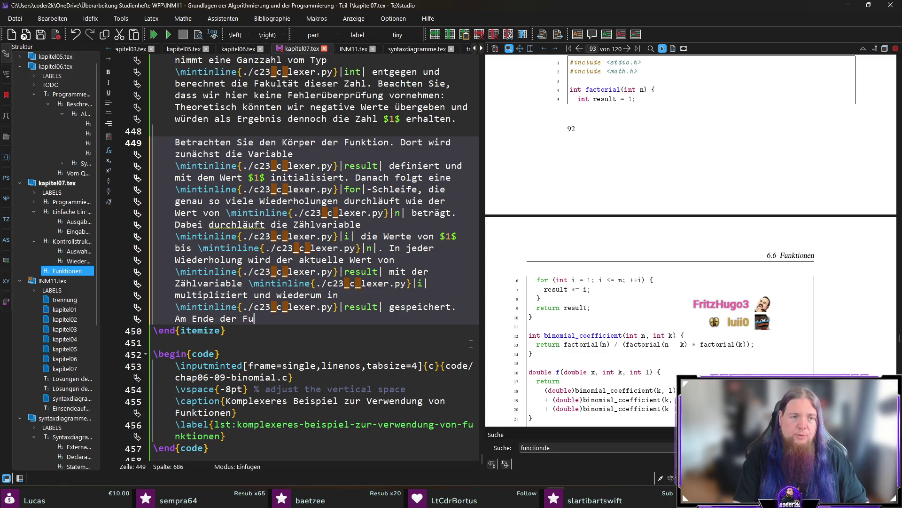
{"action": "type", "text": "nktion ergibt sich"}
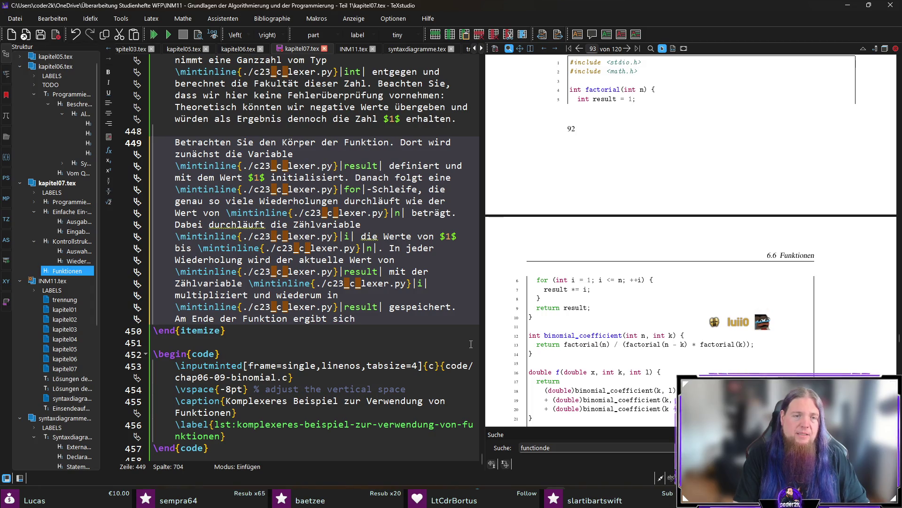
{"action": "type", "text": " somit "}
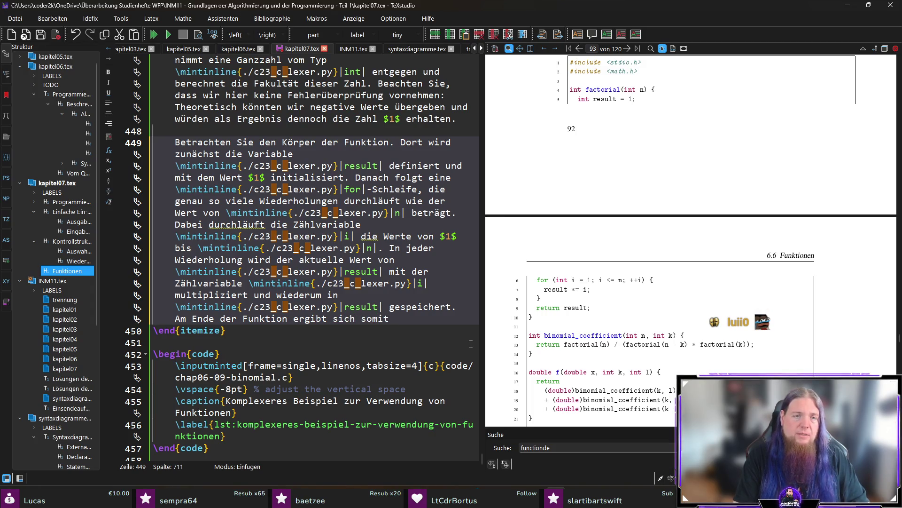
{"action": "type", "text": "als Wert von \\mintinline{./c23_c_lexer.py}|result| das Er"}
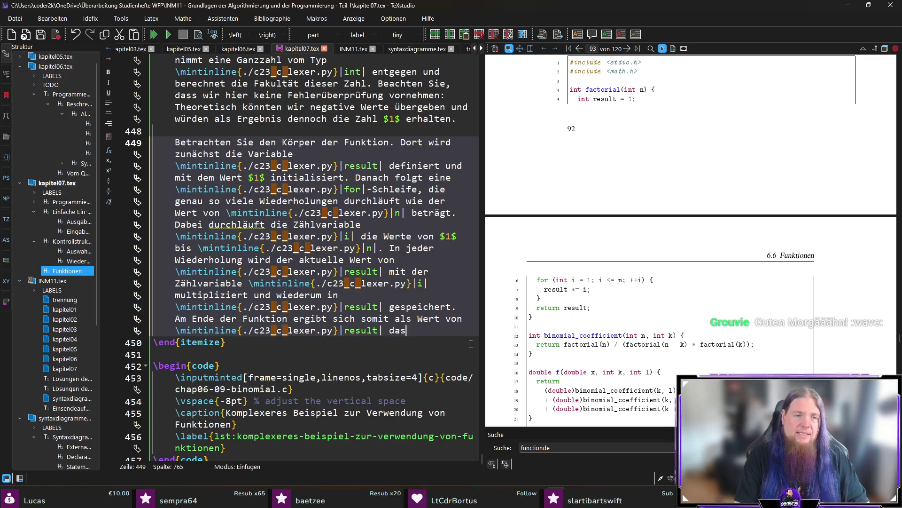
{"action": "type", "text": "gebnis von "}
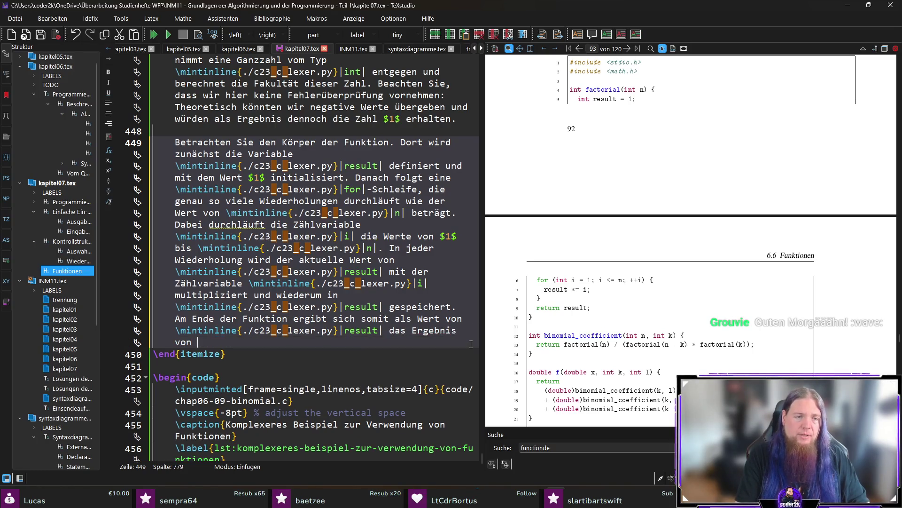
{"action": "type", "text": "$1 \\cdot 2 \\cdot \\"}
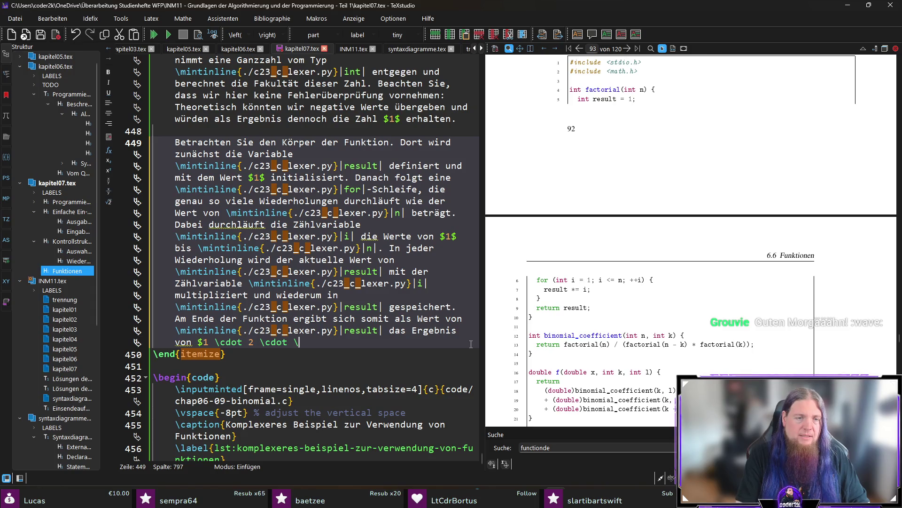
{"action": "type", "text": "dots "}
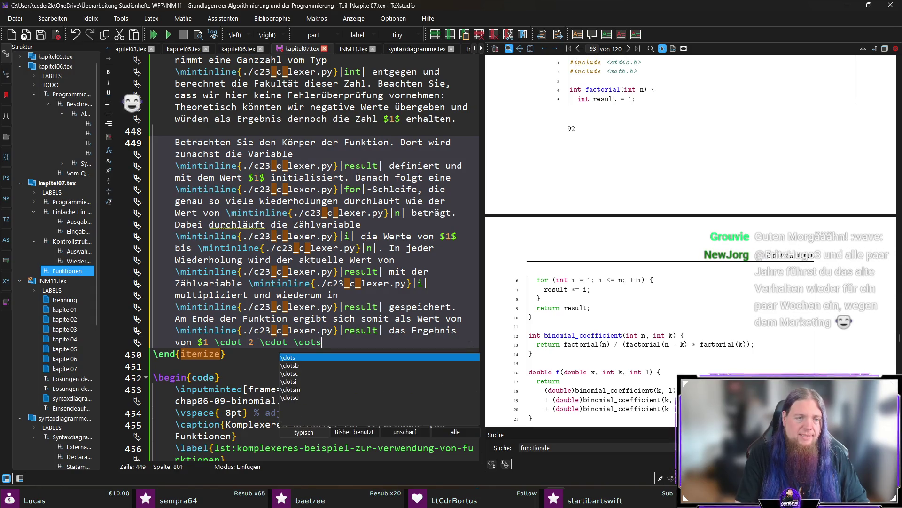
{"action": "type", "text": "\\cdot"}
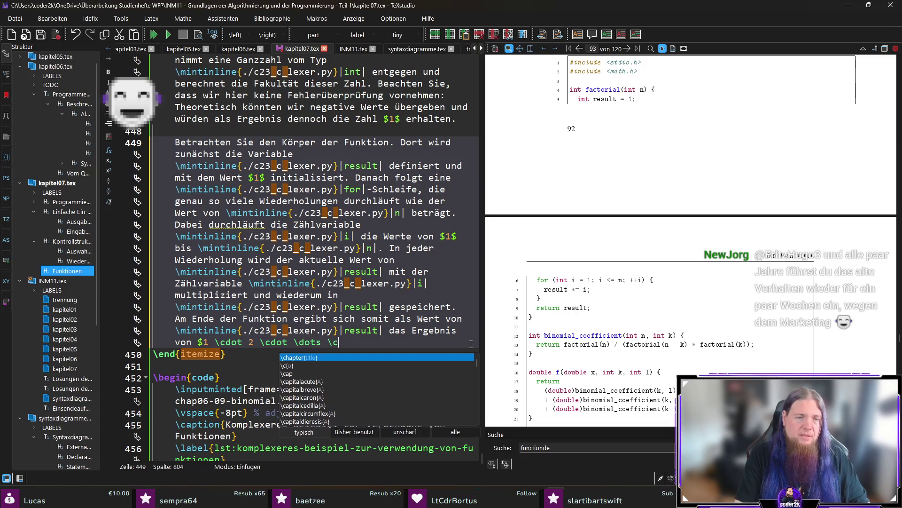
{"action": "type", "text": " (n - 1"}
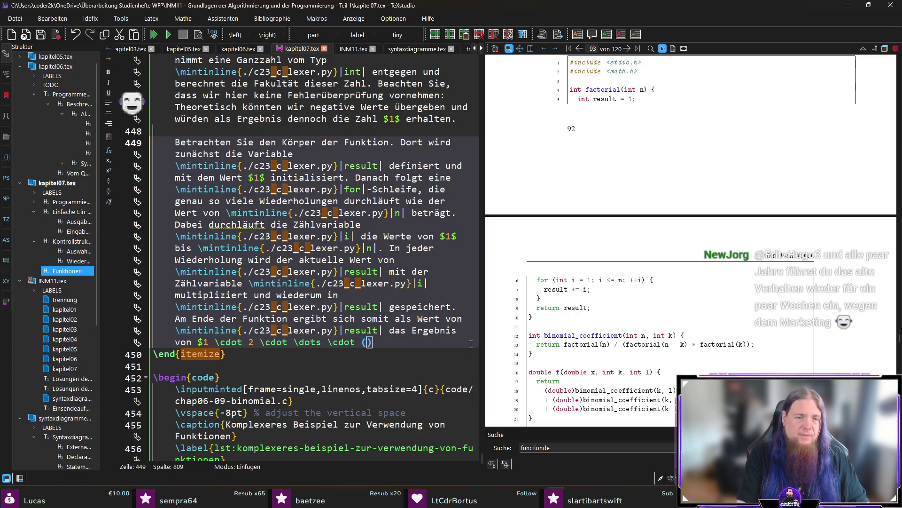
{"action": "type", "text": ") \\cdot n"}
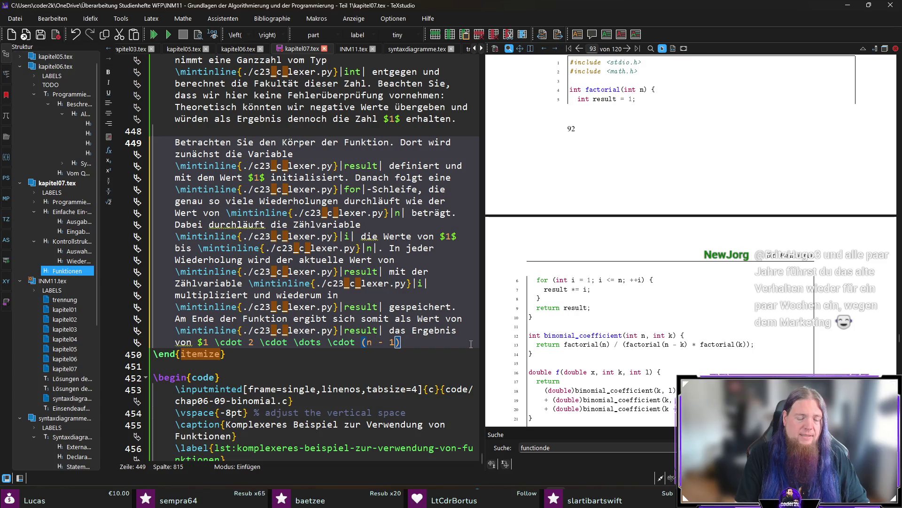
{"action": "type", "text": "$, a"}
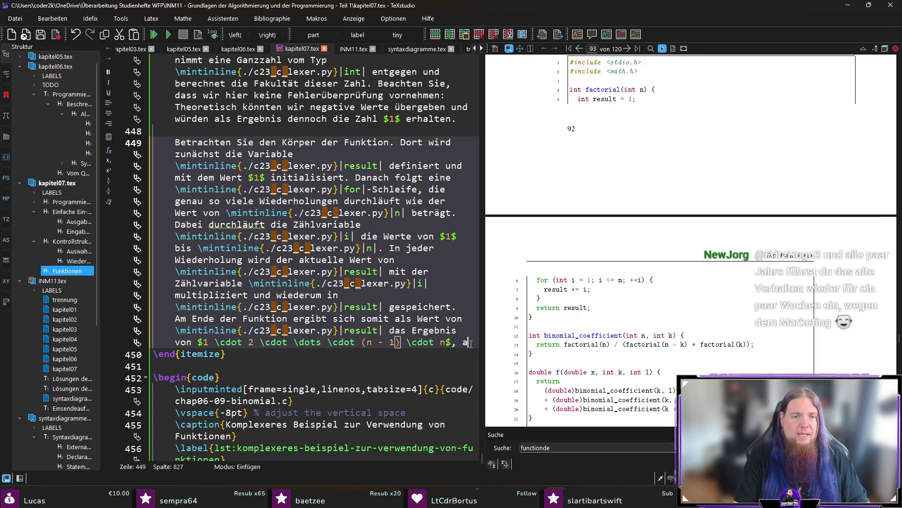
{"action": "type", "text": "lso $n!$."}
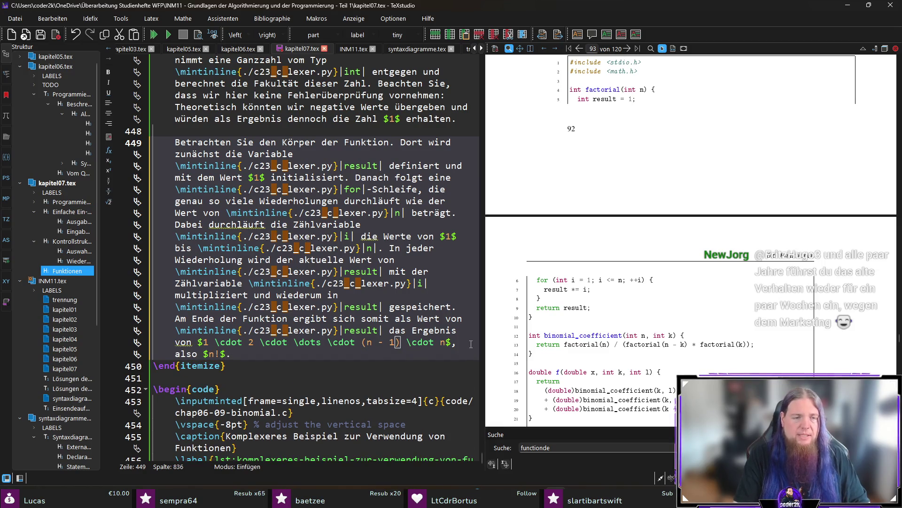
{"action": "type", "text": " Mithilfe der"}
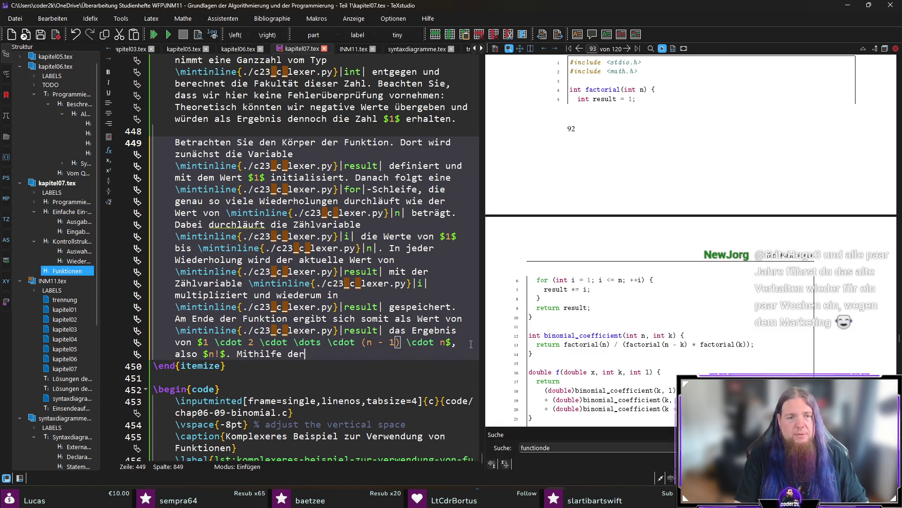
{"action": "type", "text": " \\mint"}
{"action": "key", "text": "Return"}
{"action": "type", "text": "return|"}
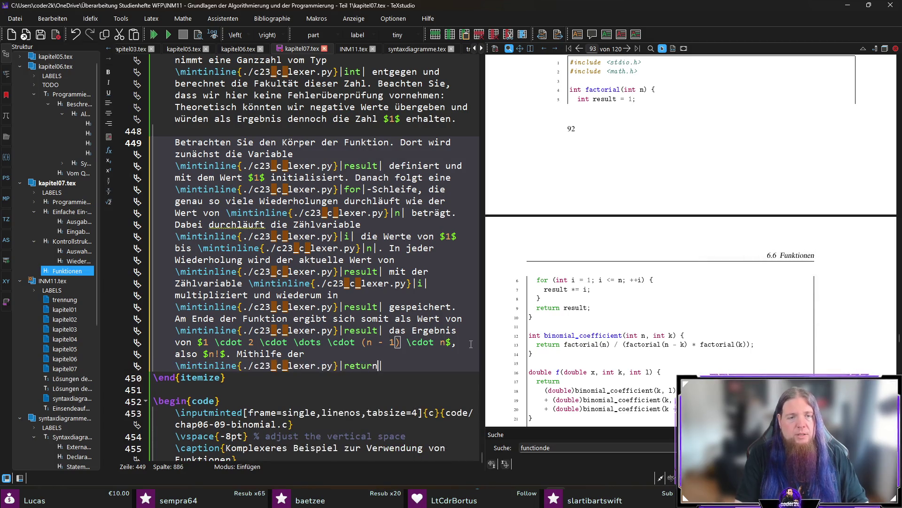
{"action": "type", "text": "-Anweisung wird "}
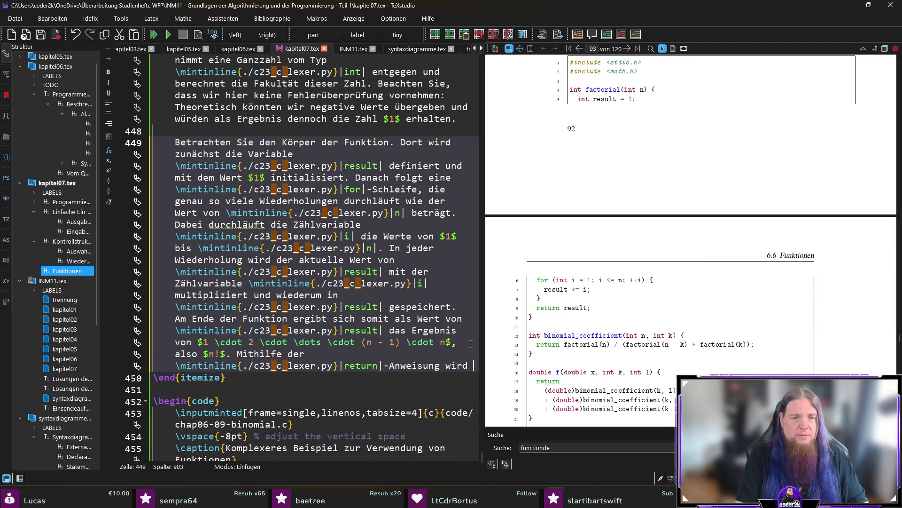
{"action": "type", "text": "das Ergebnis zurückgegeben."}
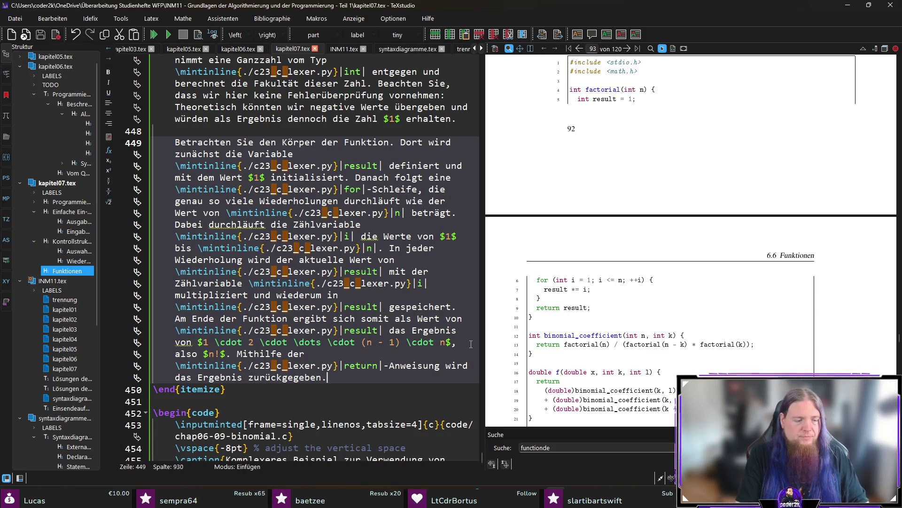
{"action": "key", "text": "F5"}
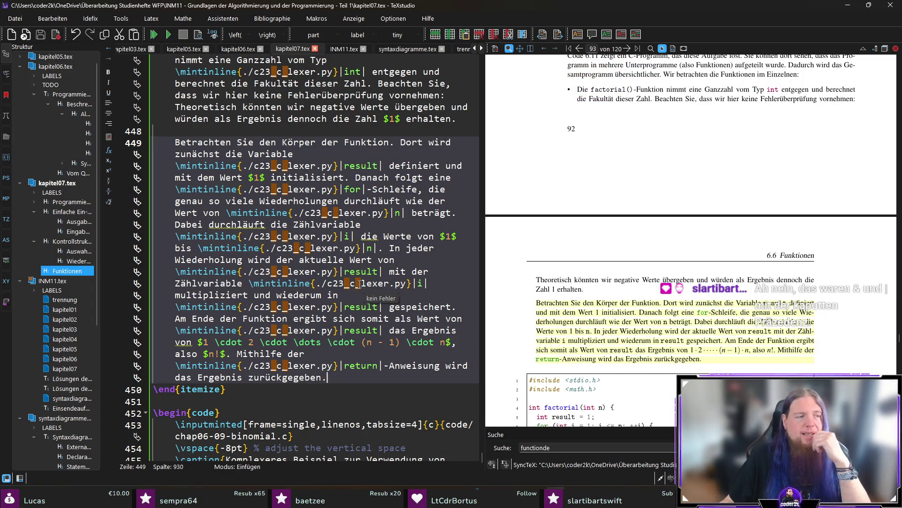
- Review page 93 in the PDF preview, then sync the editor to 'Theoretisch' on line 447
{"action": "scroll", "coordinate": [766, 264], "scroll_direction": "down", "scroll_amount": 2}
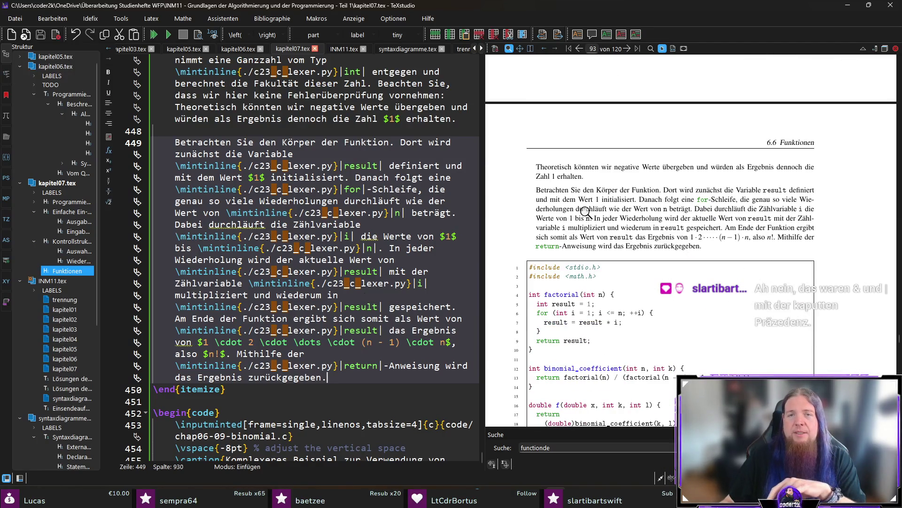
{"action": "scroll", "coordinate": [583, 209], "scroll_direction": "up", "scroll_amount": 4}
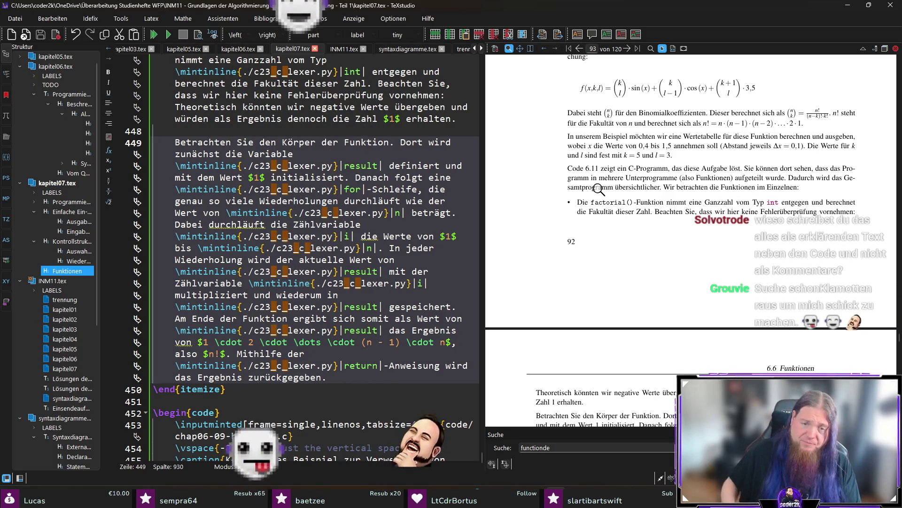
{"action": "scroll", "coordinate": [688, 232], "scroll_direction": "down", "scroll_amount": 5}
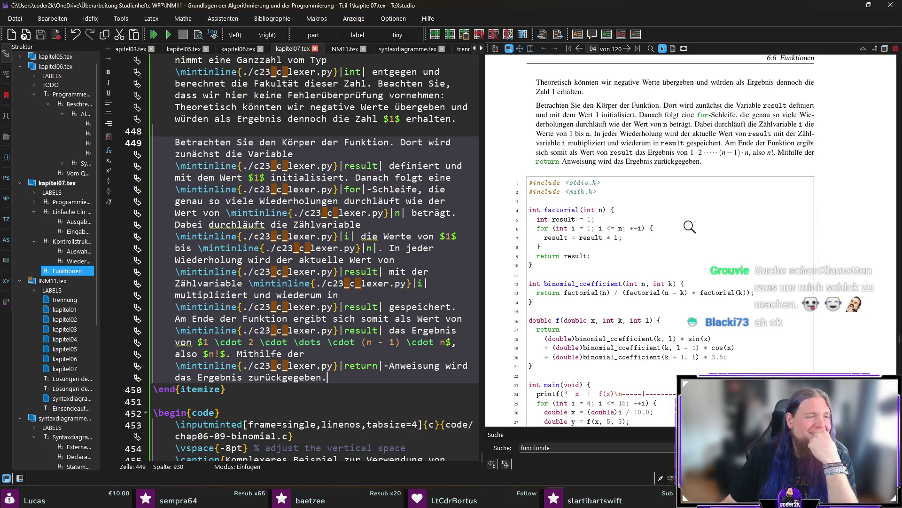
{"action": "scroll", "coordinate": [790, 230], "scroll_direction": "up", "scroll_amount": 5}
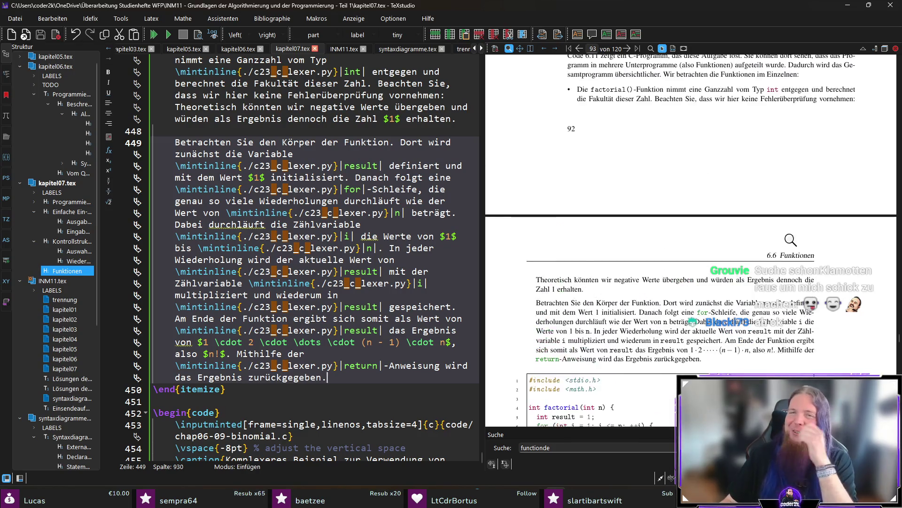
{"action": "scroll", "coordinate": [729, 249], "scroll_direction": "down", "scroll_amount": 1}
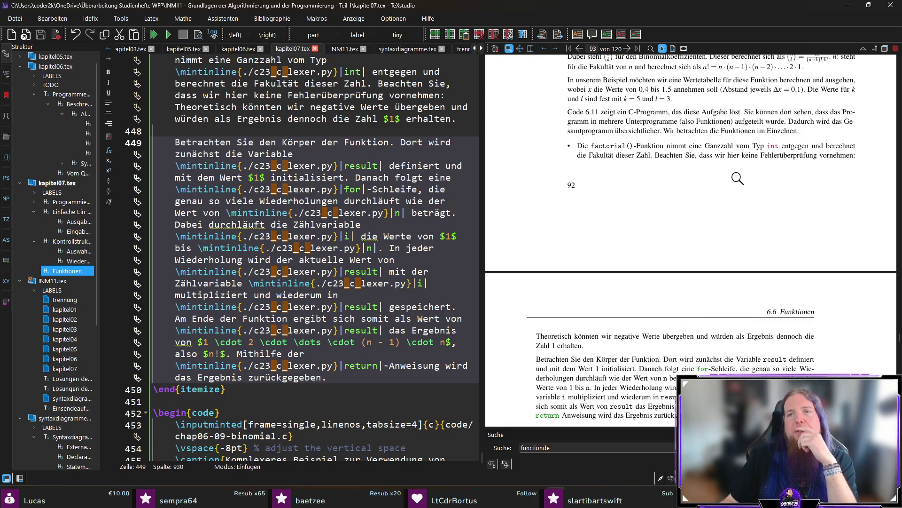
{"action": "scroll", "coordinate": [815, 179], "scroll_direction": "down", "scroll_amount": 4}
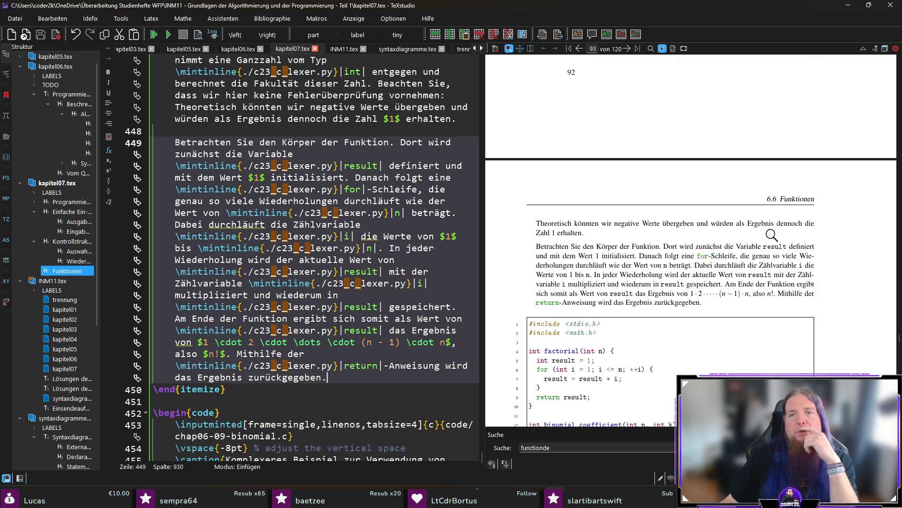
{"action": "scroll", "coordinate": [799, 225], "scroll_direction": "down", "scroll_amount": 2}
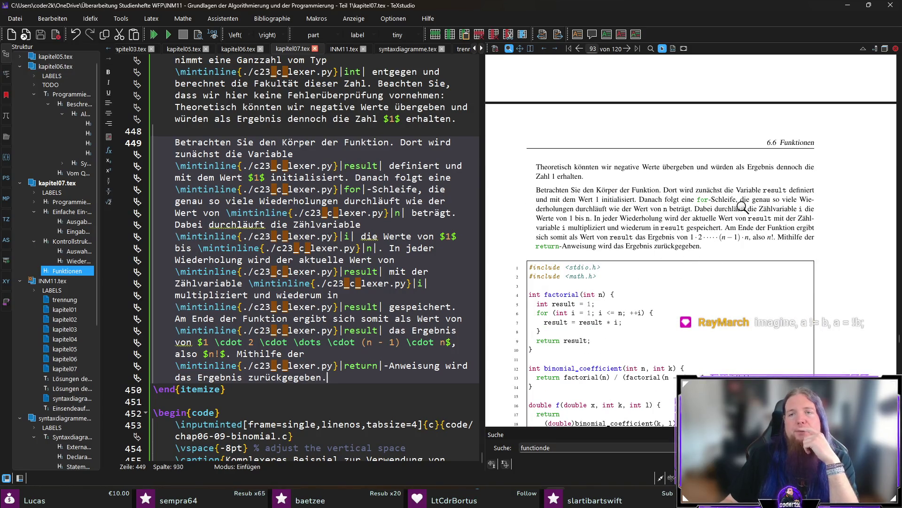
{"action": "left_click", "coordinate": [546, 168], "text": "ctrl"}
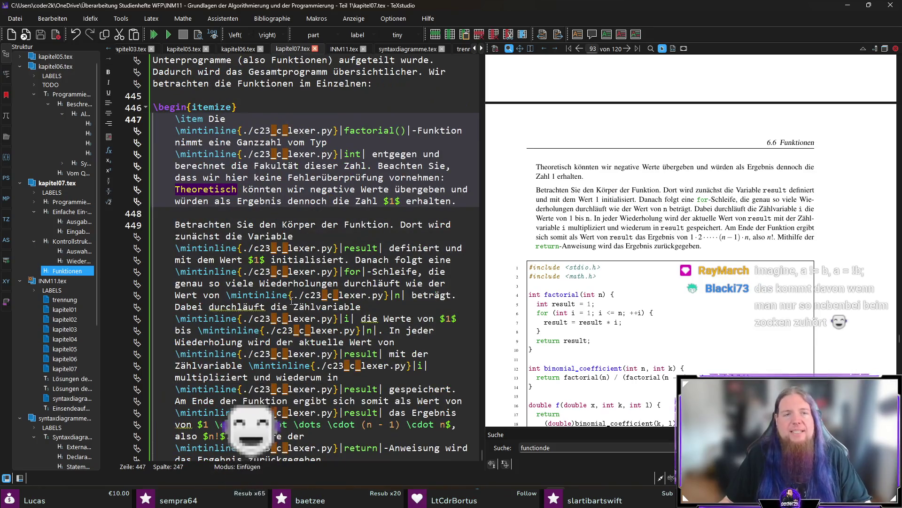
- Move the missing-error-checking sentences to the end of the factorial explanation list
{"action": "mouse_move", "coordinate": [374, 165]}
{"action": "left_mouse_down"}
{"action": "mouse_move", "coordinate": [451, 185]}
{"action": "mouse_move", "coordinate": [463, 204]}
{"action": "left_mouse_up"}
{"action": "key", "text": "ctrl+c"}
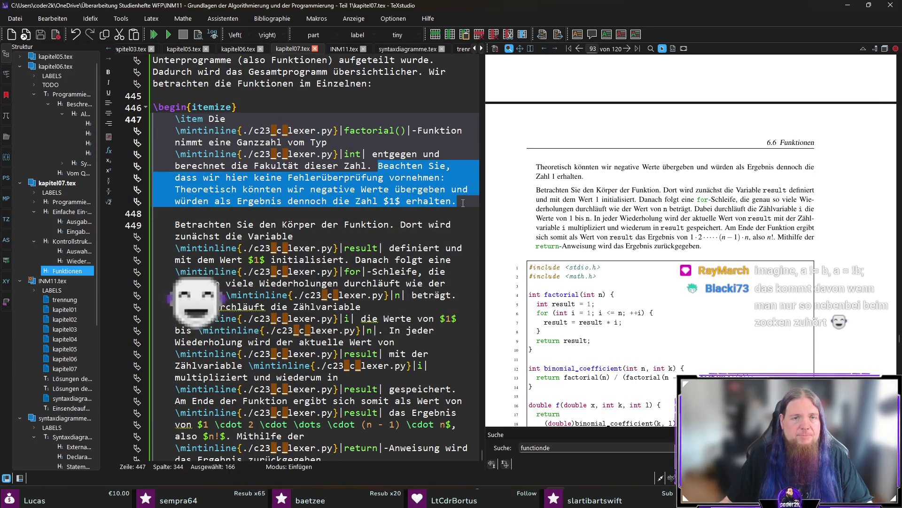
{"action": "key", "text": "BackSpace"}
{"action": "scroll", "coordinate": [463, 203], "scroll_direction": "down", "scroll_amount": 2}
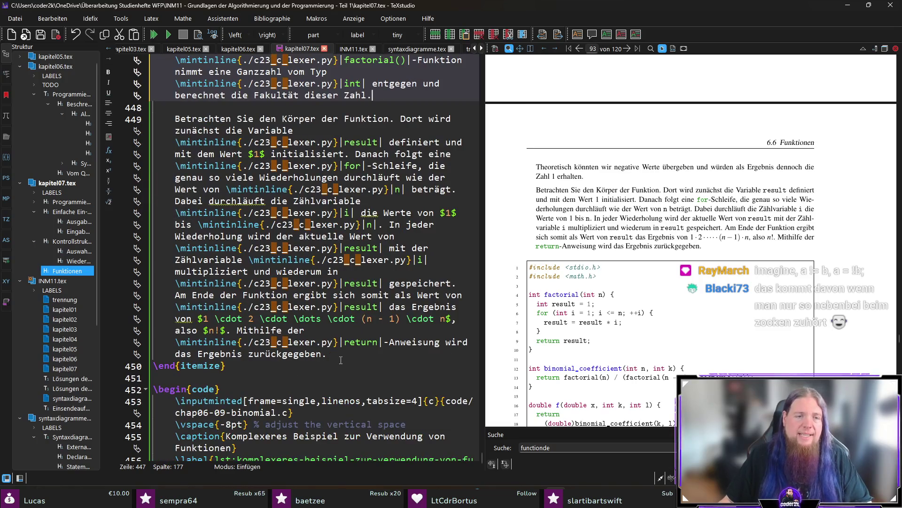
{"action": "left_click", "coordinate": [344, 354]}
{"action": "key", "text": "ctrl+v"}
- Recompile, review the moved note in the preview, and jump to its source
{"action": "key", "text": "F5"}
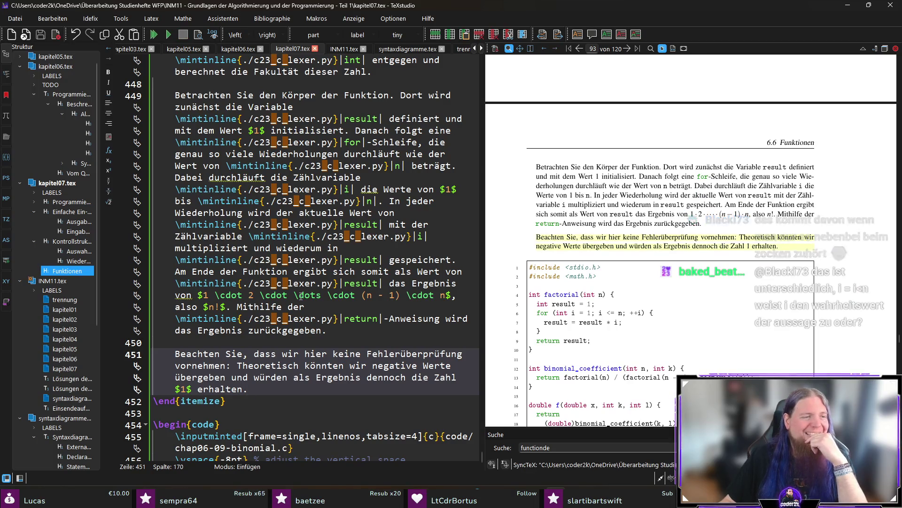
{"action": "scroll", "coordinate": [700, 245], "scroll_direction": "up", "scroll_amount": 5}
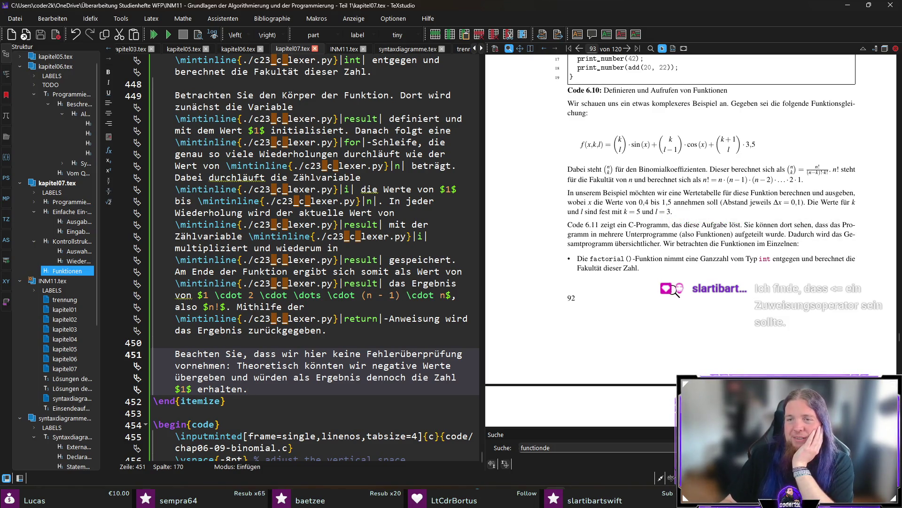
{"action": "scroll", "coordinate": [620, 278], "scroll_direction": "down", "scroll_amount": 5}
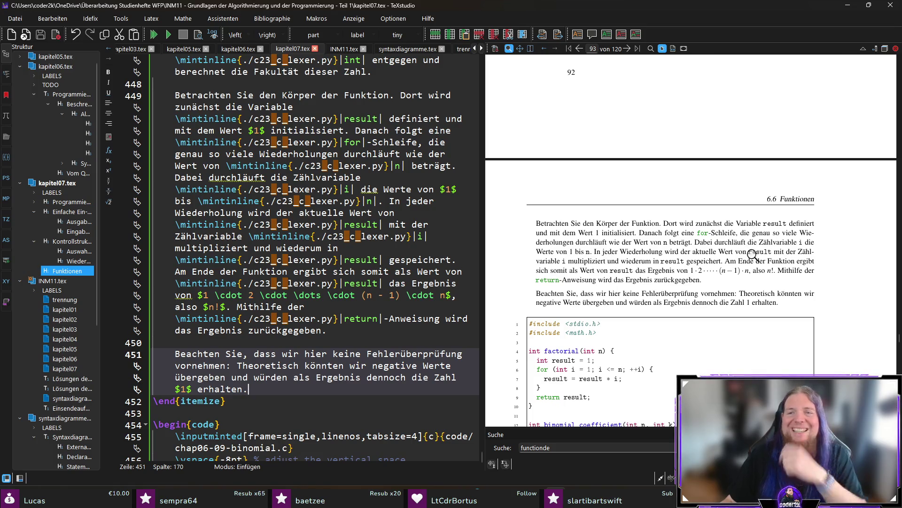
{"action": "left_click", "coordinate": [763, 232], "text": "ctrl"}
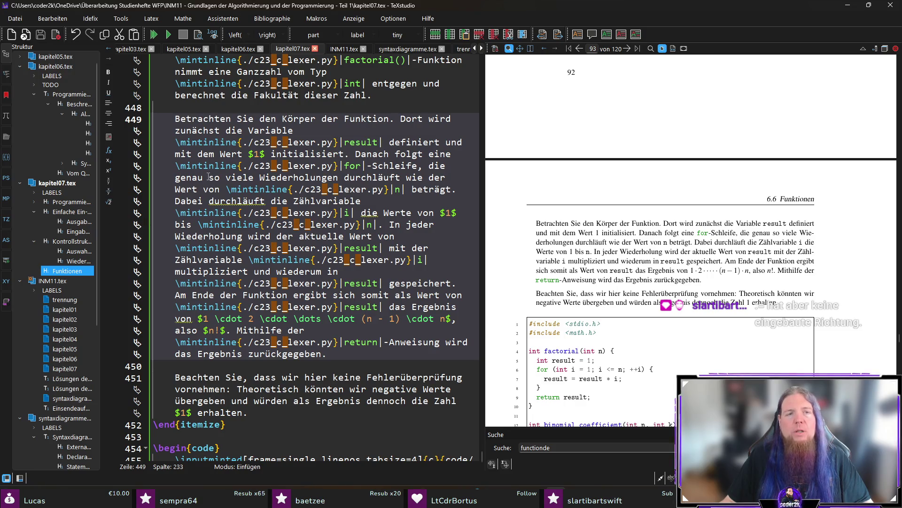
- Save the chapter and turn \dots into \hdots in the function-body factorial formula
{"action": "key", "text": "BackSpace"}
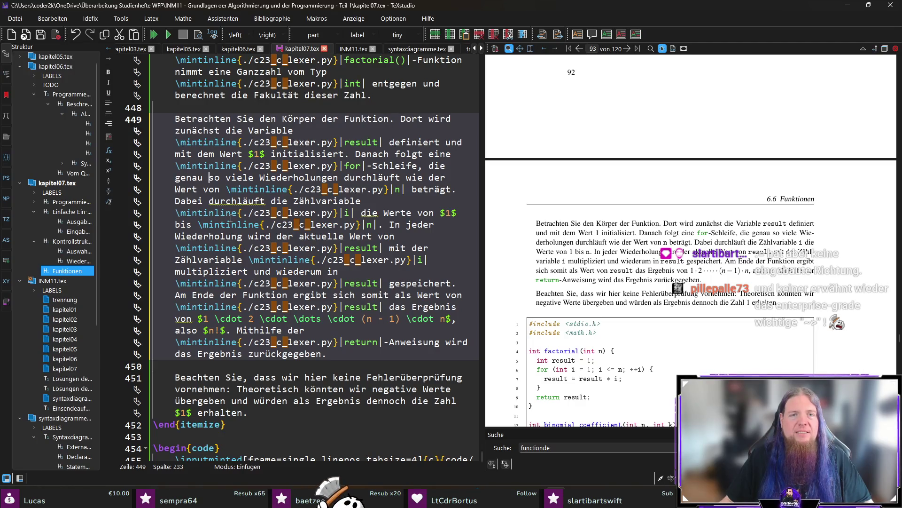
{"action": "key", "text": "ctrl+s"}
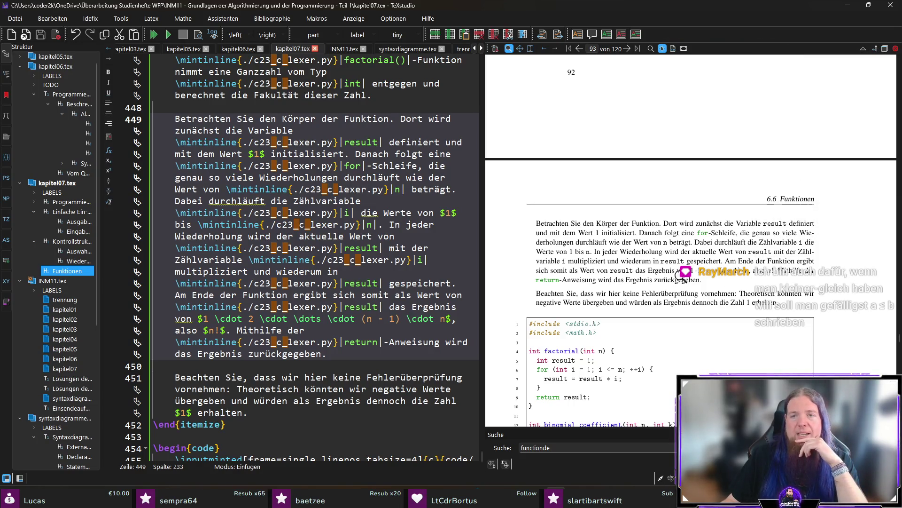
{"action": "triple_click", "coordinate": [357, 349]}
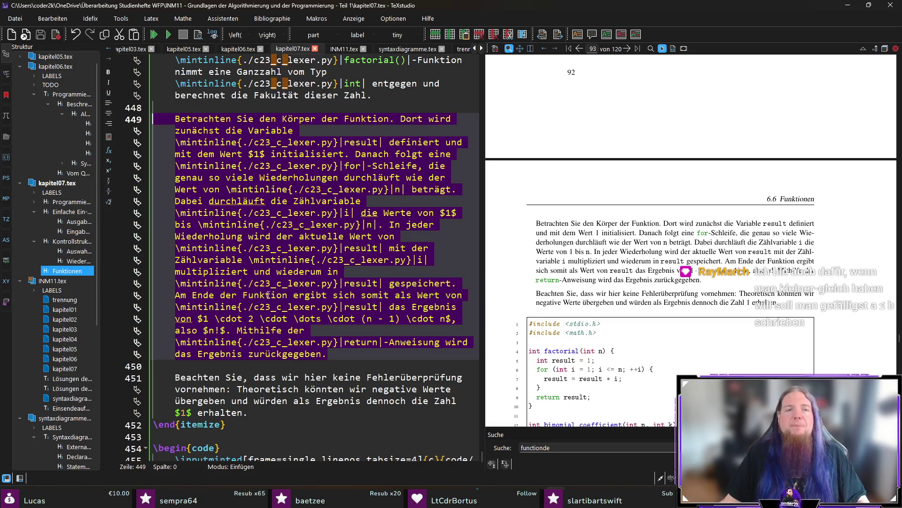
{"action": "key", "text": "Left"}
{"action": "left_click", "coordinate": [298, 319]}
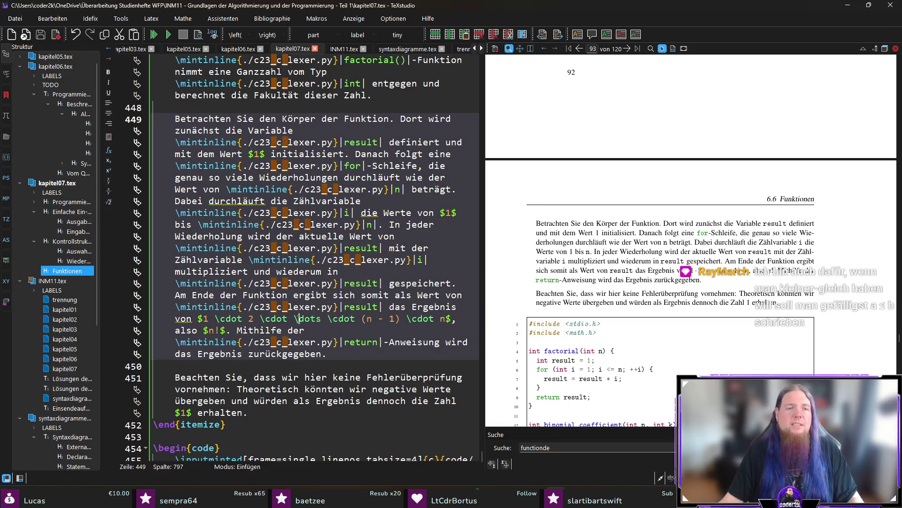
{"action": "type", "text": "h"}
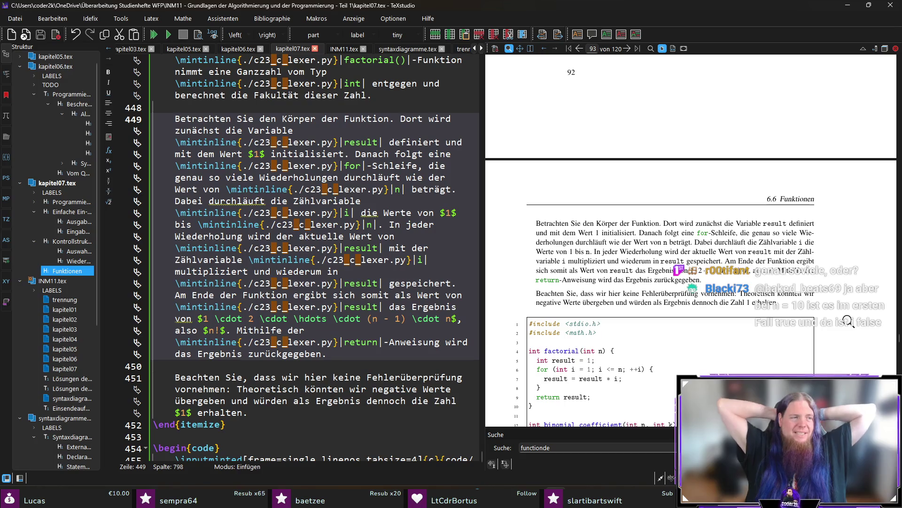
- Remove the space so line 449 reads 'genau soviele Wiederholungen'
{"action": "left_click", "coordinate": [776, 232], "text": "ctrl"}
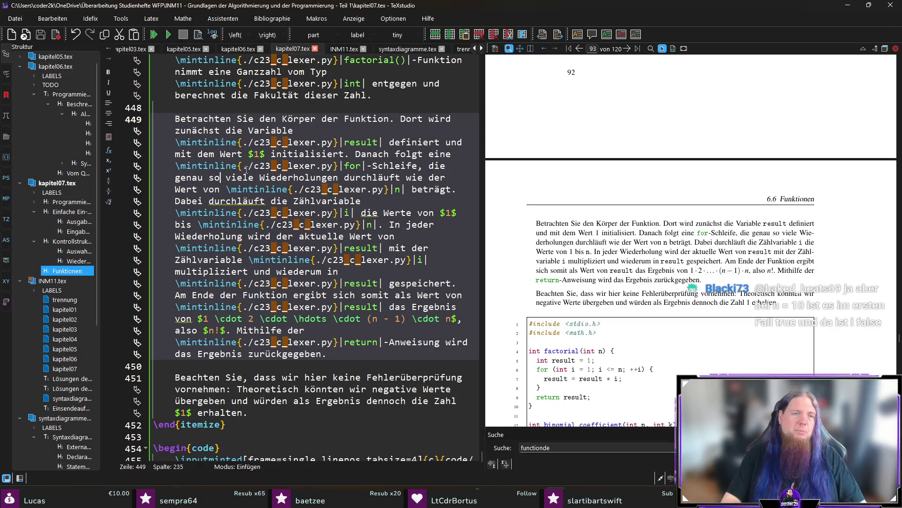
{"action": "key", "text": "Delete"}
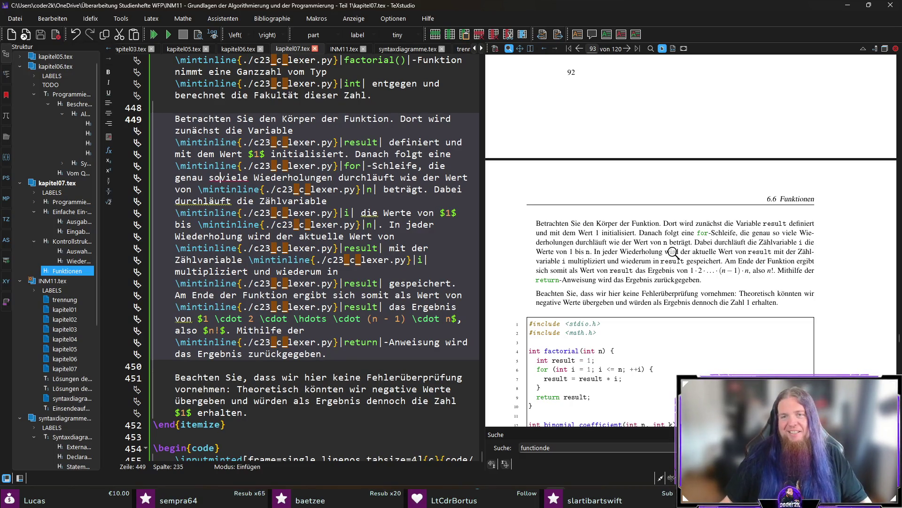
{"action": "scroll", "coordinate": [583, 289], "scroll_direction": "down", "scroll_amount": 1}
{"action": "scroll", "coordinate": [577, 291], "scroll_direction": "down", "scroll_amount": 1}
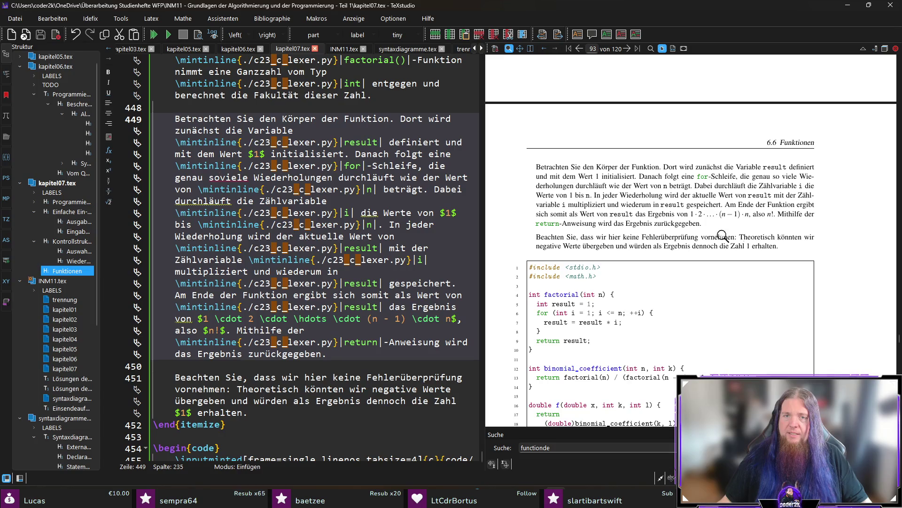
{"action": "scroll", "coordinate": [744, 244], "scroll_direction": "down", "scroll_amount": 1}
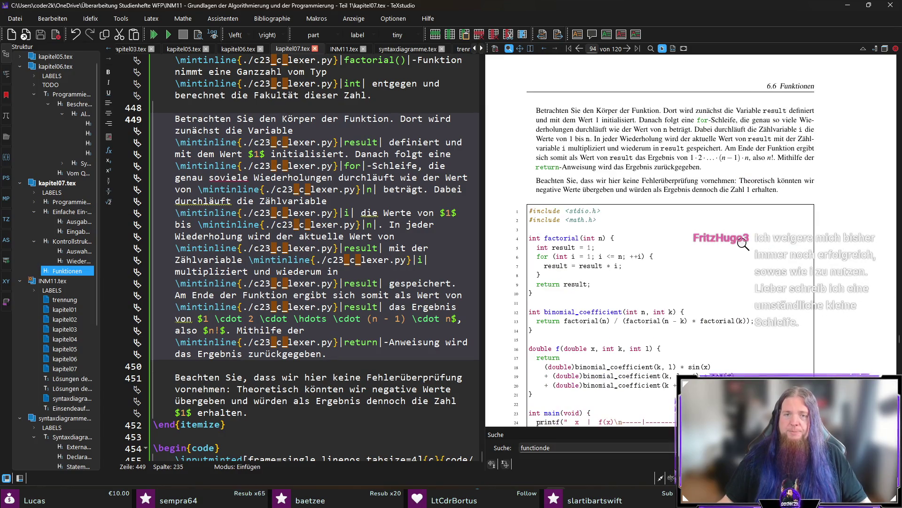
- Add a new \item stating binomial_coefficient() computes the binomial coefficient from two integers
{"action": "scroll", "coordinate": [277, 282], "scroll_direction": "down", "scroll_amount": 2}
{"action": "left_click", "coordinate": [277, 346]}
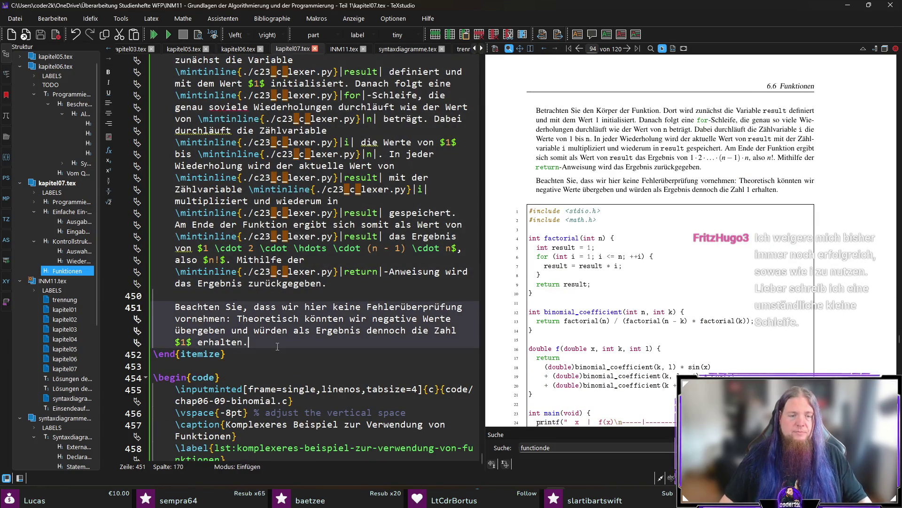
{"action": "key", "text": "Return"}
{"action": "key", "text": "Return"}
{"action": "type", "text": "\\item"}
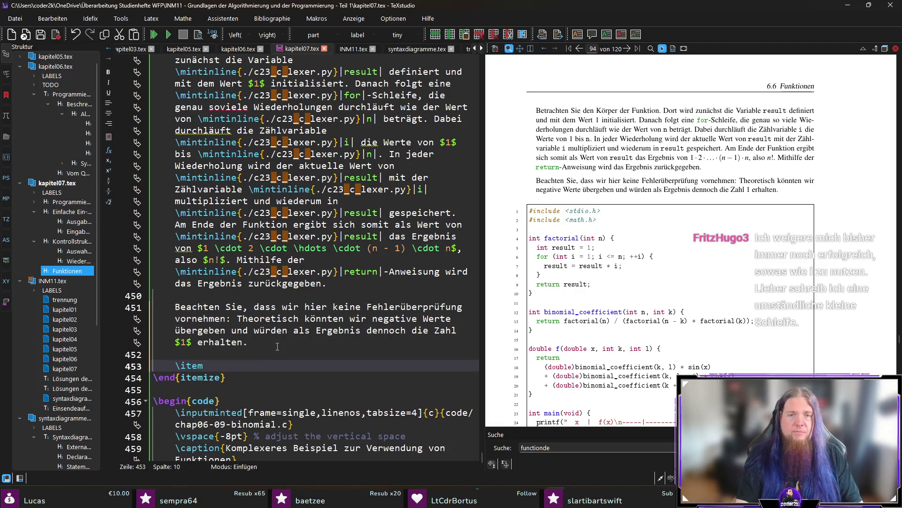
{"action": "type", "text": " Die Funk"}
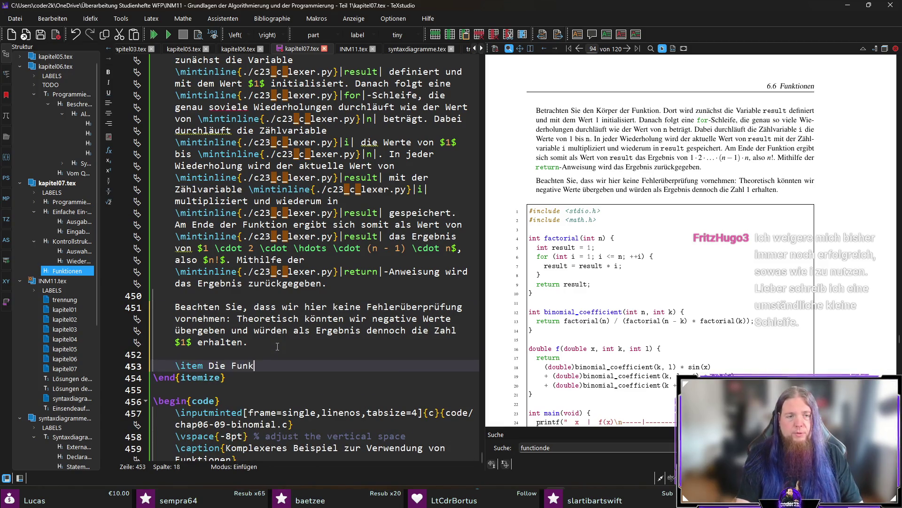
{"action": "type", "text": "tion \\code"}
{"action": "key", "text": "Return"}
{"action": "type", "text": "bi"}
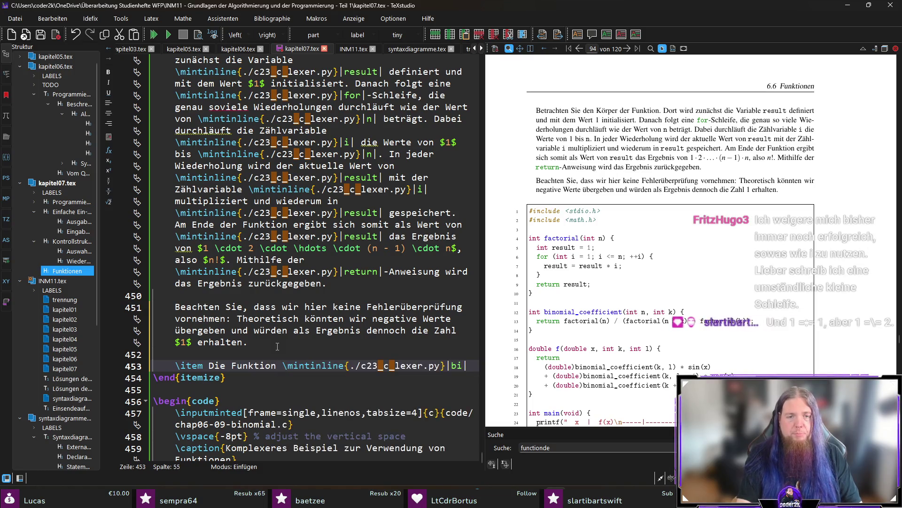
{"action": "type", "text": "nomial_coeffi"}
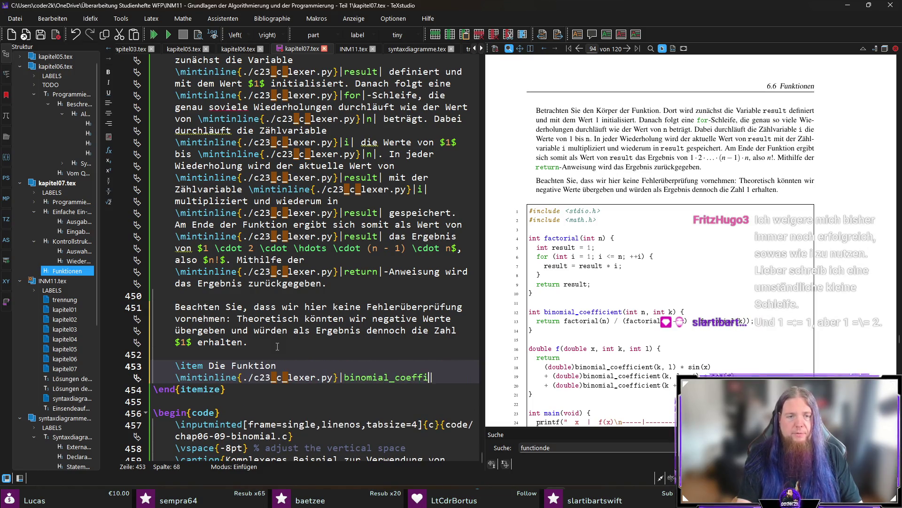
{"action": "type", "text": "cient()"}
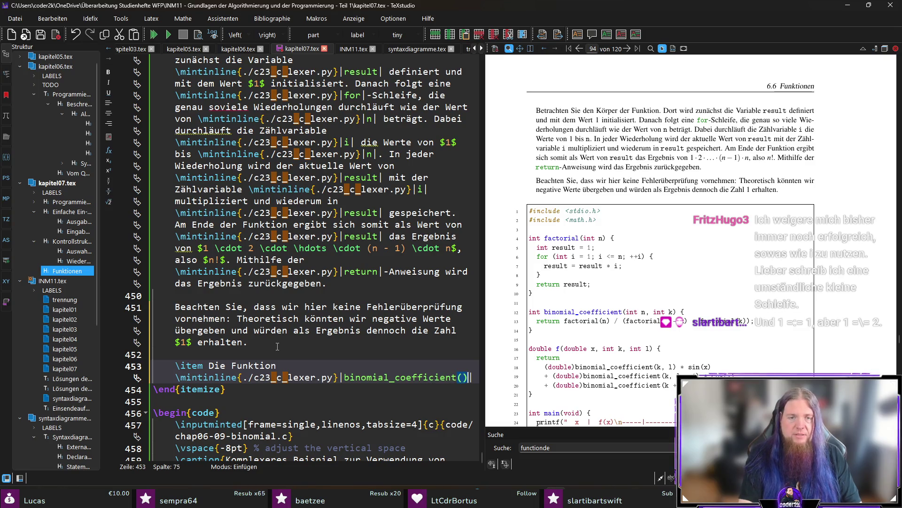
{"action": "type", "text": "| berechnet "}
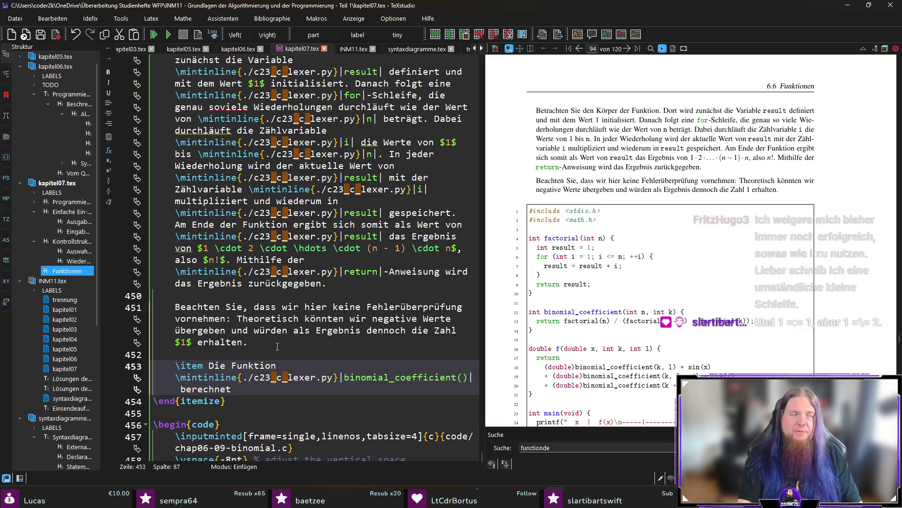
{"action": "type", "text": "den Binomialkoeff"}
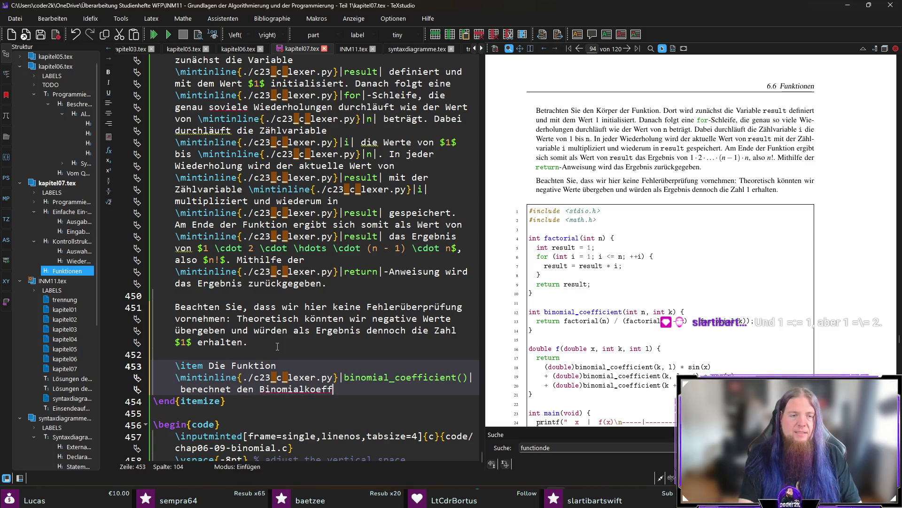
{"action": "type", "text": "izient. Dadurch nimmt s"}
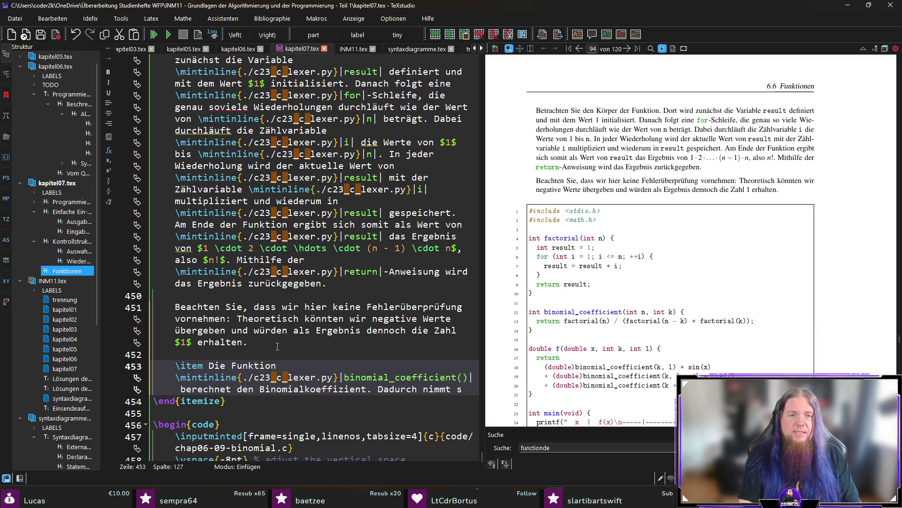
{"action": "type", "text": "ie "}
{"action": "type", "text": "zwei"}
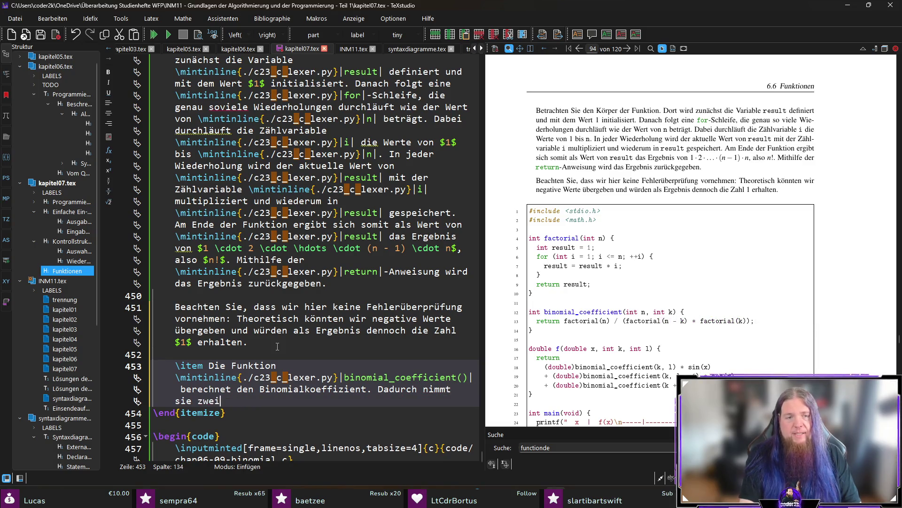
{"action": "type", "text": " Ganzzahlen \\code"}
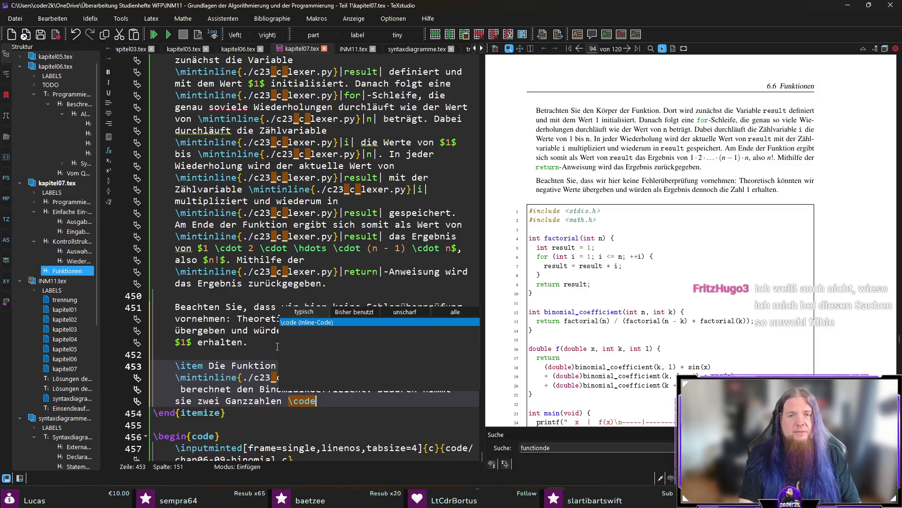
{"action": "key", "text": "BackSpace"}
{"action": "key", "text": "BackSpace"}
{"action": "key", "text": "BackSpace"}
{"action": "key", "text": "BackSpace"}
{"action": "type", "text": "mintinline{./c23_c_lexer.py}|n| und "}
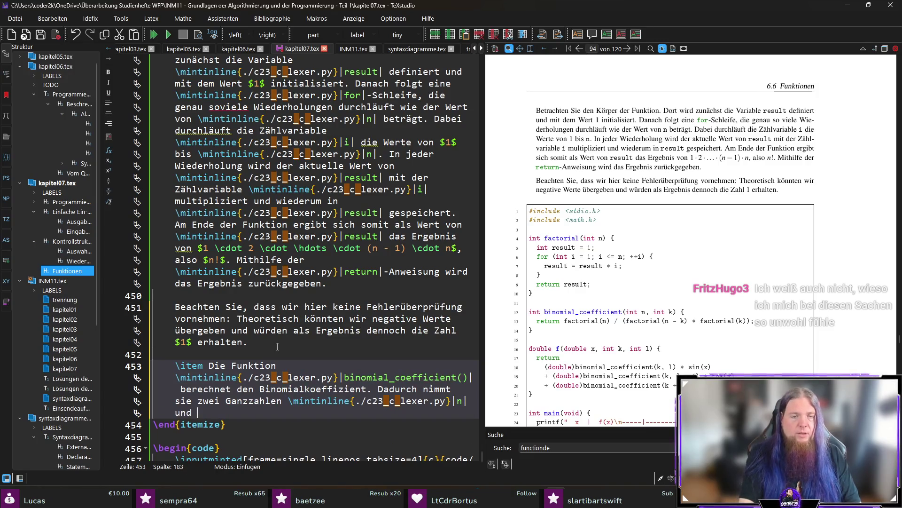
{"action": "type", "text": "\\mintinline{./c23_c_lexer.py}|k| entgege"}
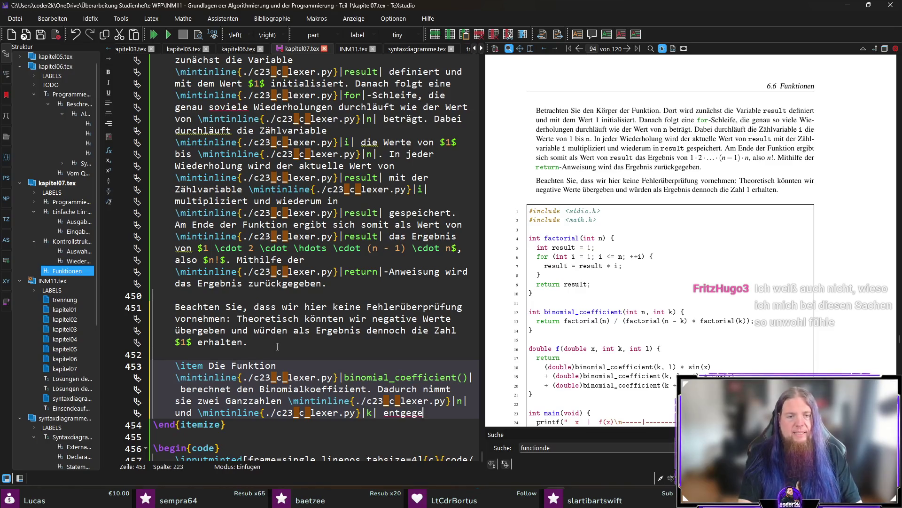
{"action": "type", "text": "n und benutzt"}
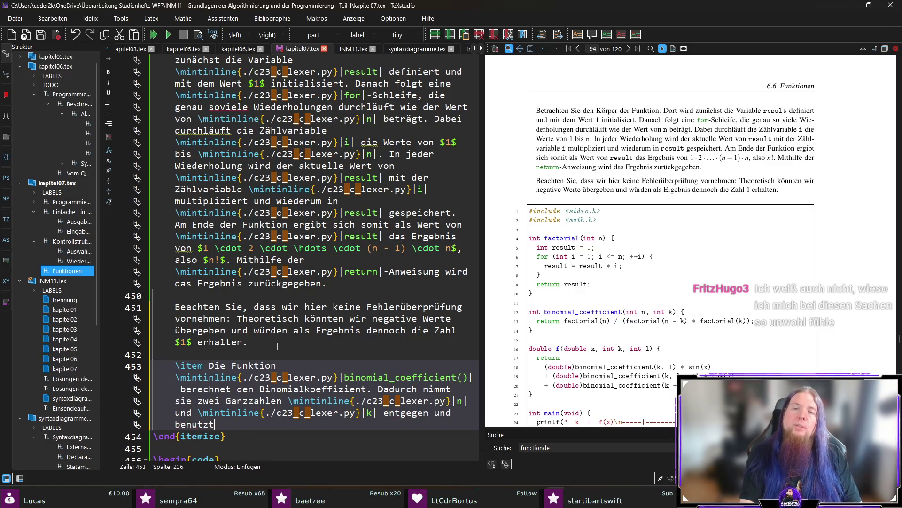
{"action": "type", "text": " dann die \\mintinline{./c23_c_lexer.py}|facto"}
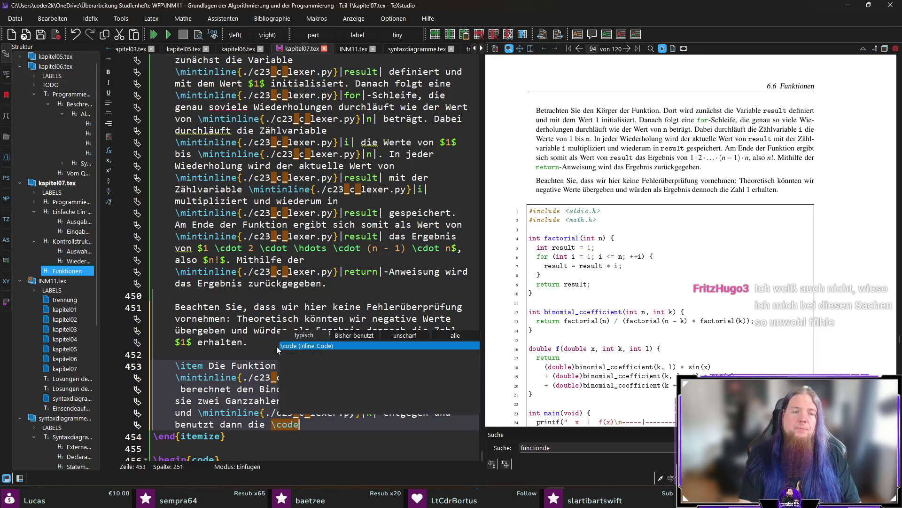
{"action": "type", "text": "rial|-Funktion,"}
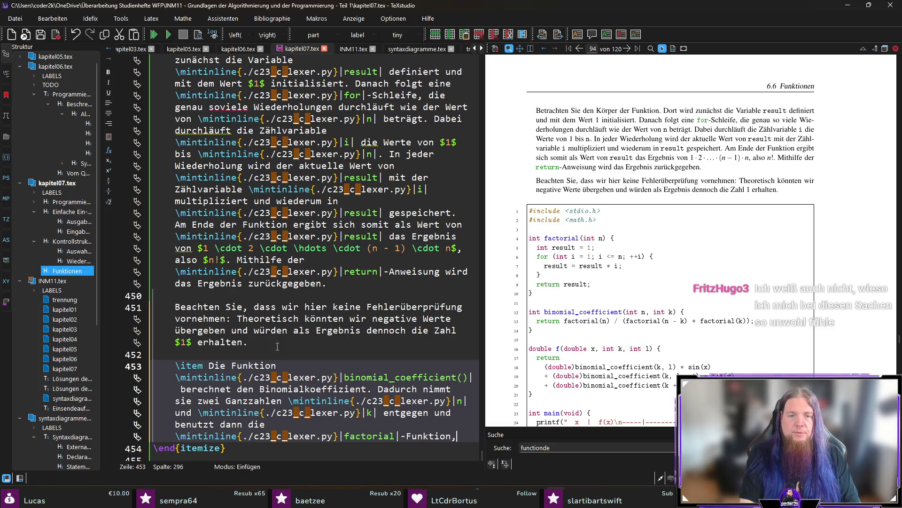
{"action": "type", "text": " um das Ergebnis zu bestimmen.,"}
{"action": "key", "text": "BackSpace"}
- Add that splitting into different functions keeps the code very clear, fix 'verscheidene', and save
{"action": "type", "text": "Sie sehen "}
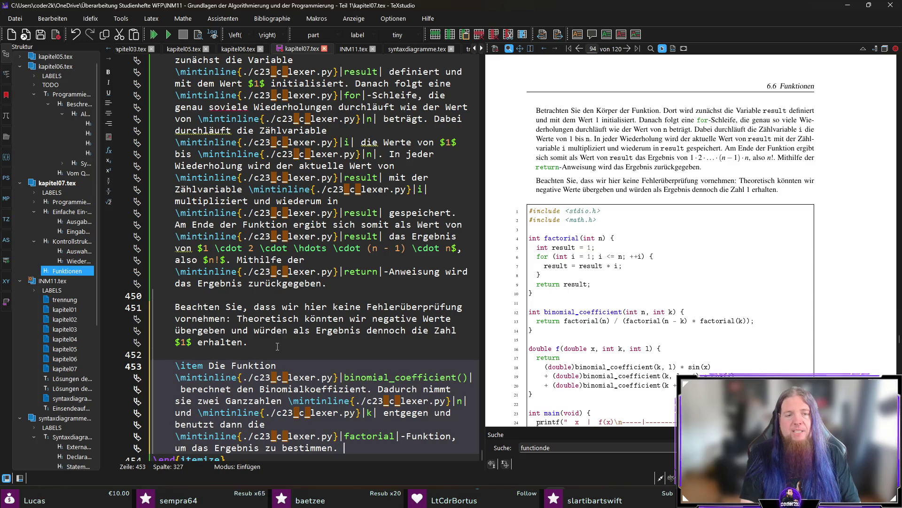
{"action": "type", "text": "hier, dass "}
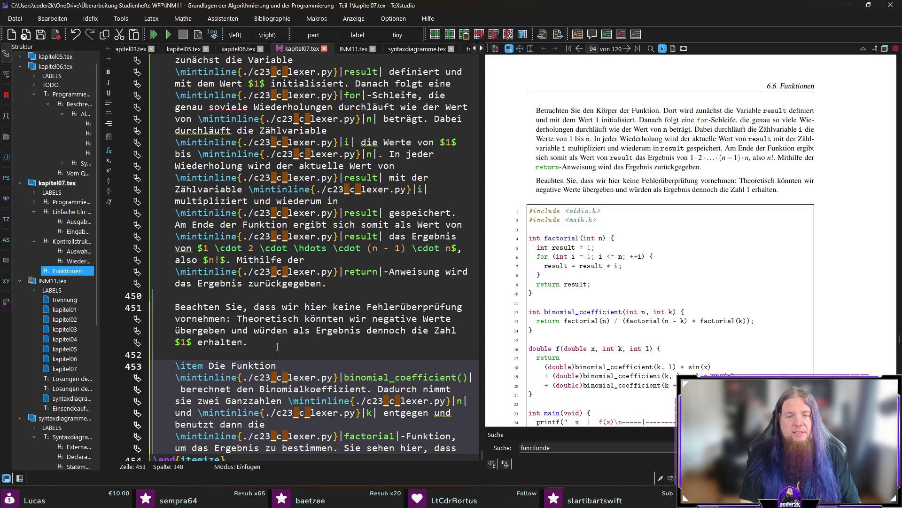
{"action": "type", "text": "die Berechnung"}
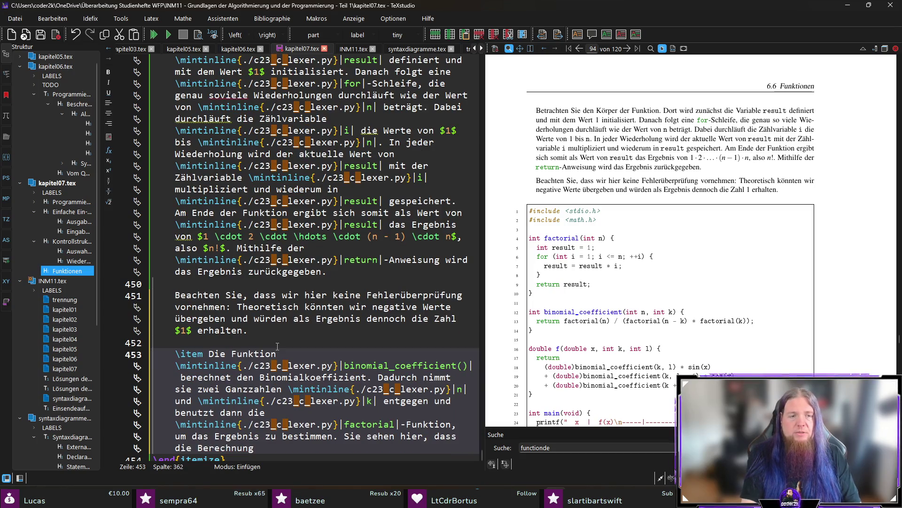
{"action": "key", "text": "ctrl+shift+Left"}
{"action": "key", "text": "ctrl+shift+Left"}
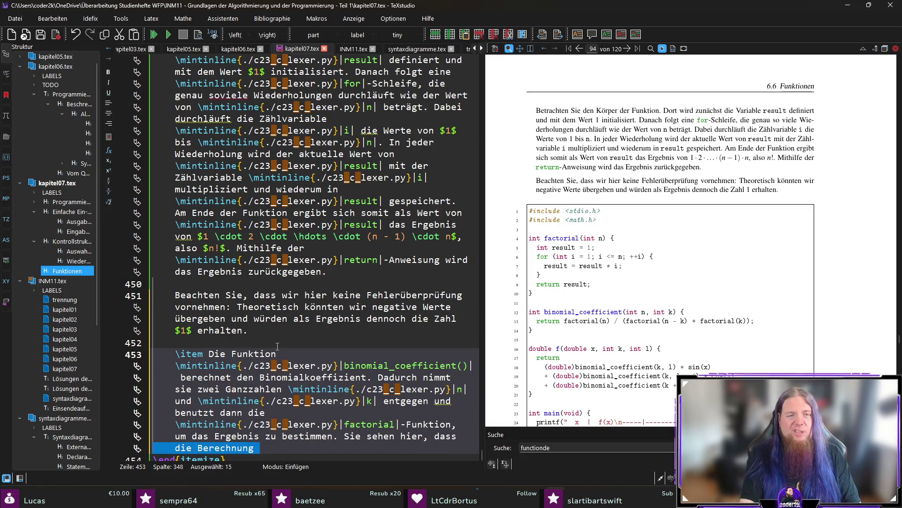
{"action": "type", "text": "der Code sehr übersichtlich wird,"}
{"action": "key", "text": "BackSpace"}
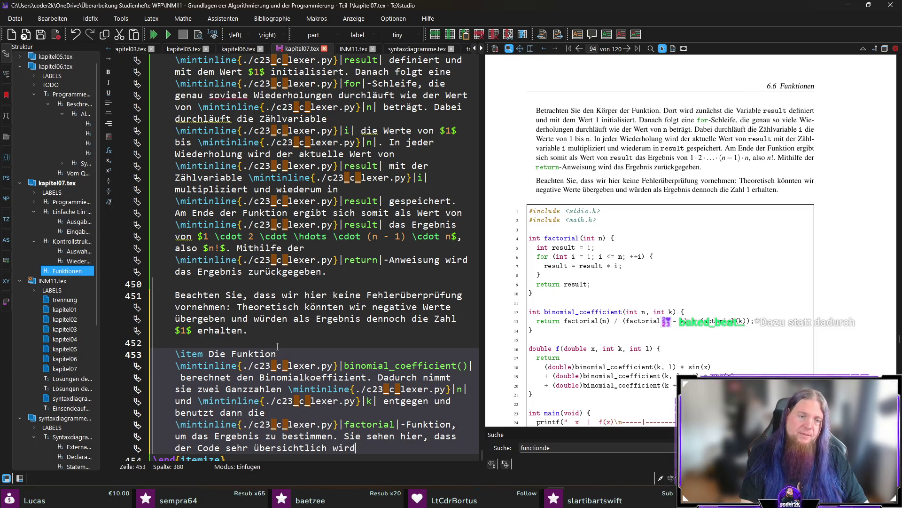
{"action": "type", "text": "durch die Auf"}
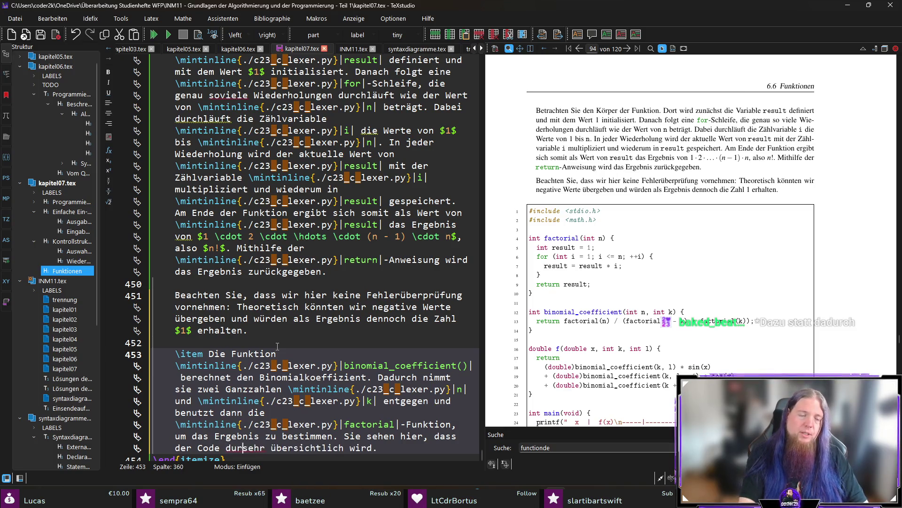
{"action": "type", "text": "teilung in verscheide"}
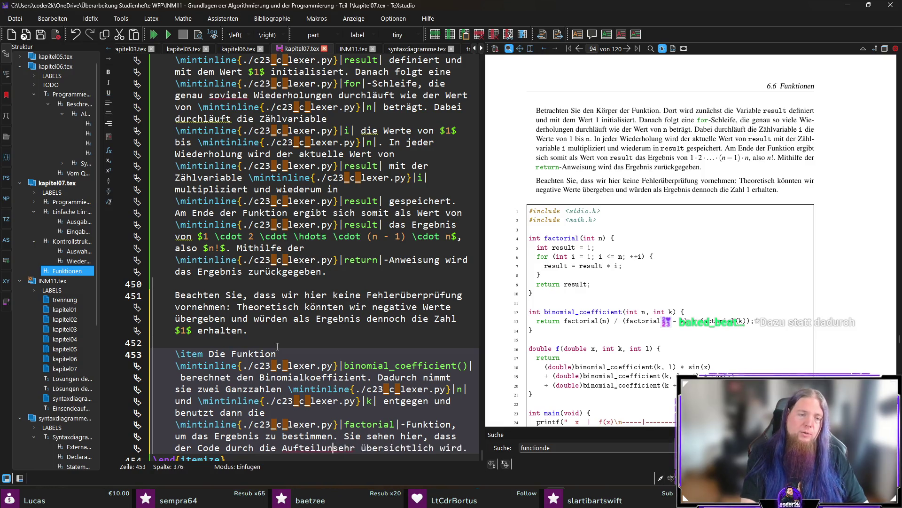
{"action": "type", "text": "ne Funktionen"}
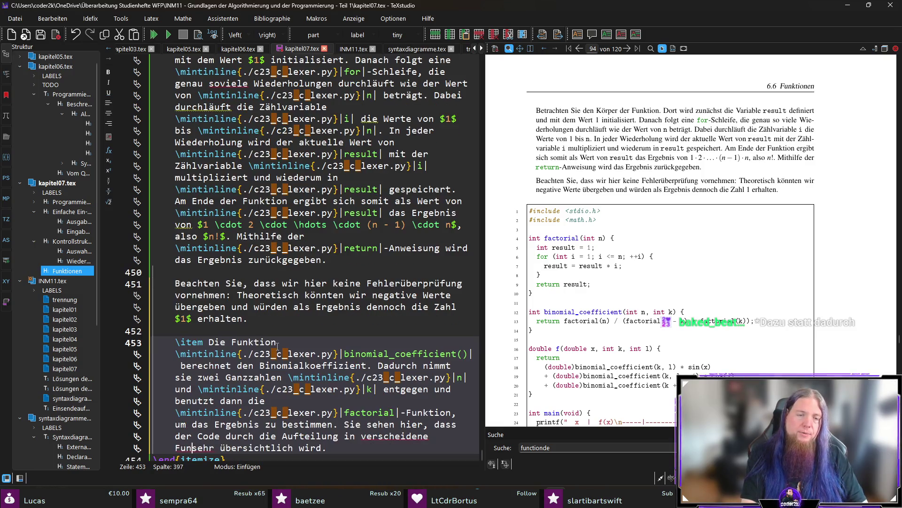
{"action": "key", "text": "ctrl+Left"}
{"action": "key", "text": "ctrl+Left"}
{"action": "key", "text": "ctrl+Left"}
{"action": "key", "text": "ctrl+Right"}
{"action": "key", "text": "ctrl+Right"}
{"action": "key", "text": "ctrl+Right"}
{"action": "key", "text": "Right"}
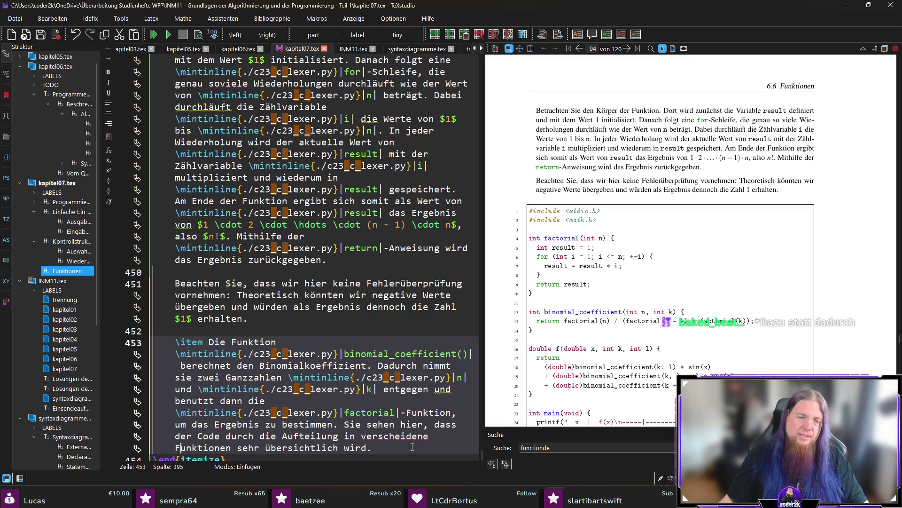
{"action": "left_click_drag", "start_coordinate": [402, 436], "coordinate": [398, 436]}
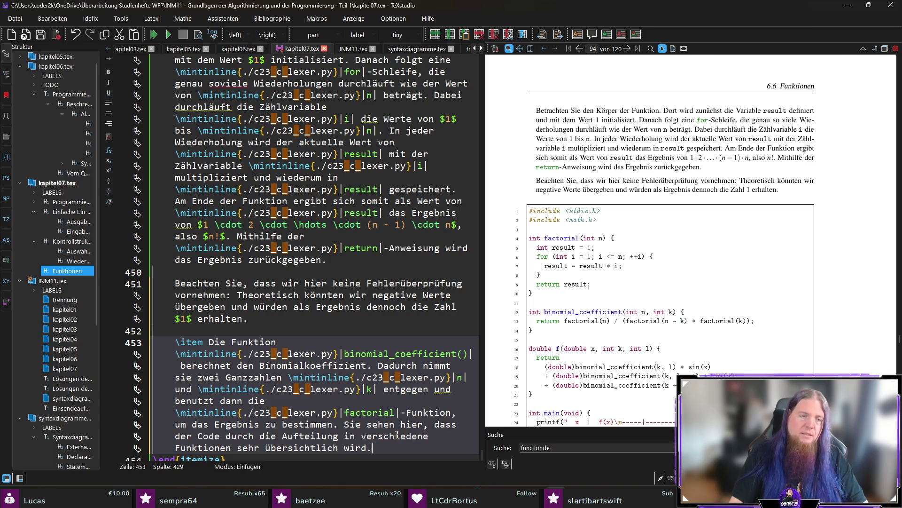
{"action": "key", "text": "ctrl+s"}
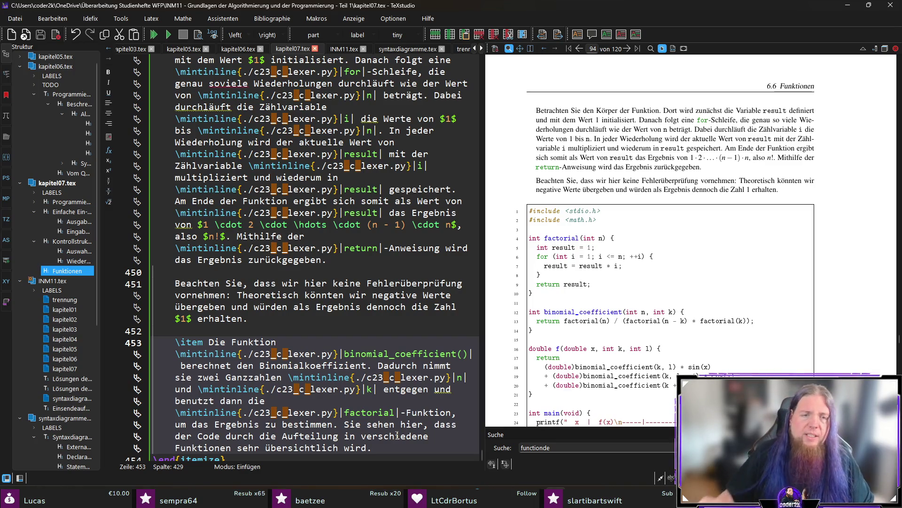
{"action": "scroll", "coordinate": [349, 341], "scroll_direction": "down", "scroll_amount": 1}
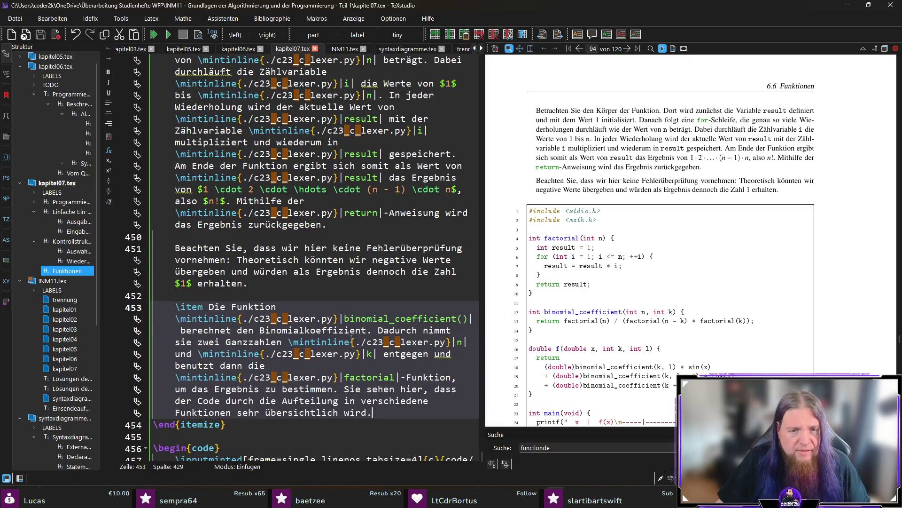
- Replace 'Dadurch' with 'Dazu' and add that factorial() can easily be reused several times
{"action": "double_click", "coordinate": [396, 330]}
{"action": "type", "text": "Dazu"}
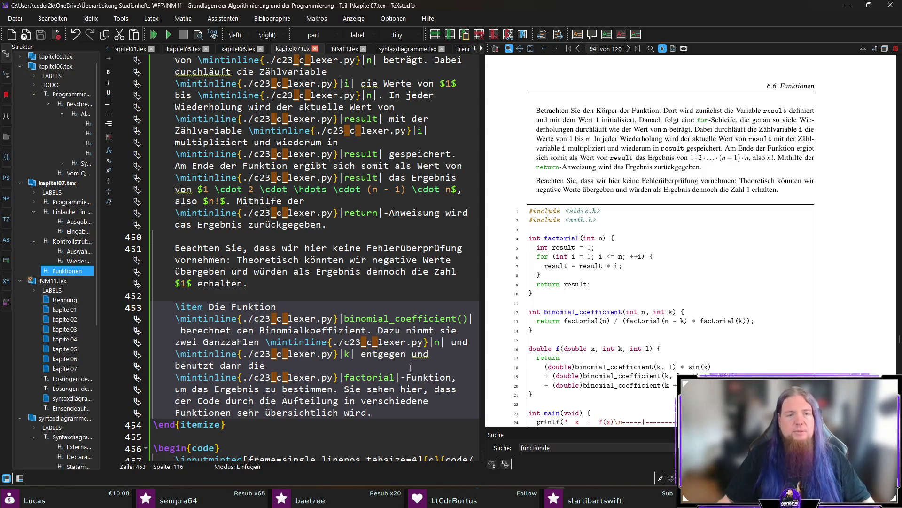
{"action": "left_click", "coordinate": [423, 412]}
{"action": "type", "text": "Die \\mintinline{./c23_c_lexer.py}|factorial()|-Funktion kann sehr einfach mehrfach wieder"}
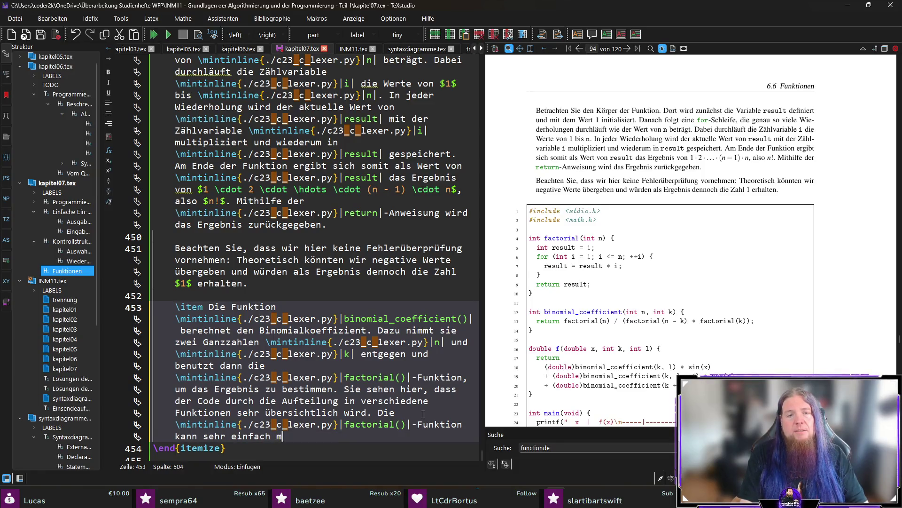
{"action": "type", "text": "verwe"}
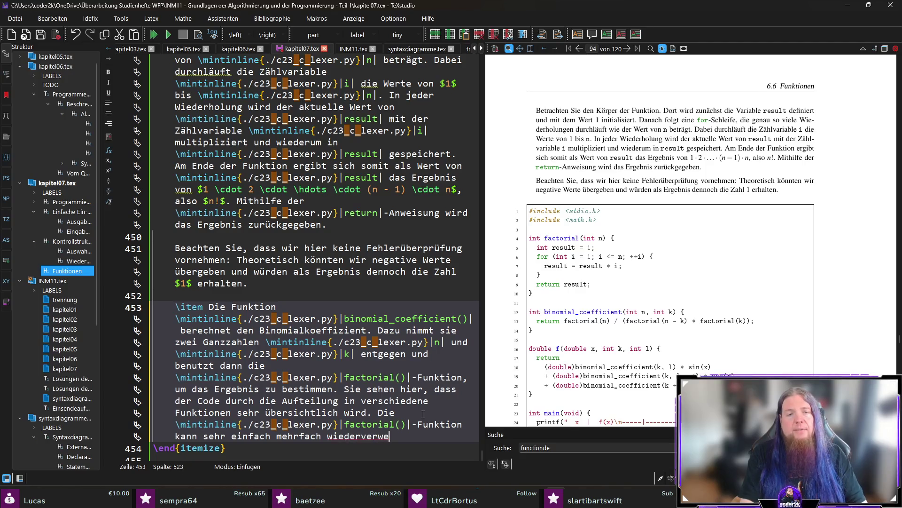
- Add that the binomial coefficient's mathematical definition maps directly onto the implementation, then rebuild
{"action": "type", "text": "ndet werden."}
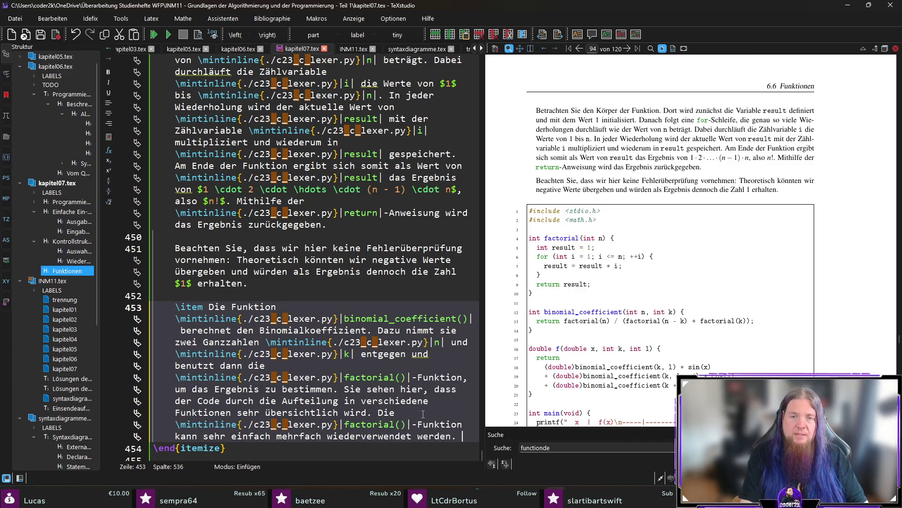
{"action": "type", "text": "Die Ma"}
{"action": "type", "text": "mathe"}
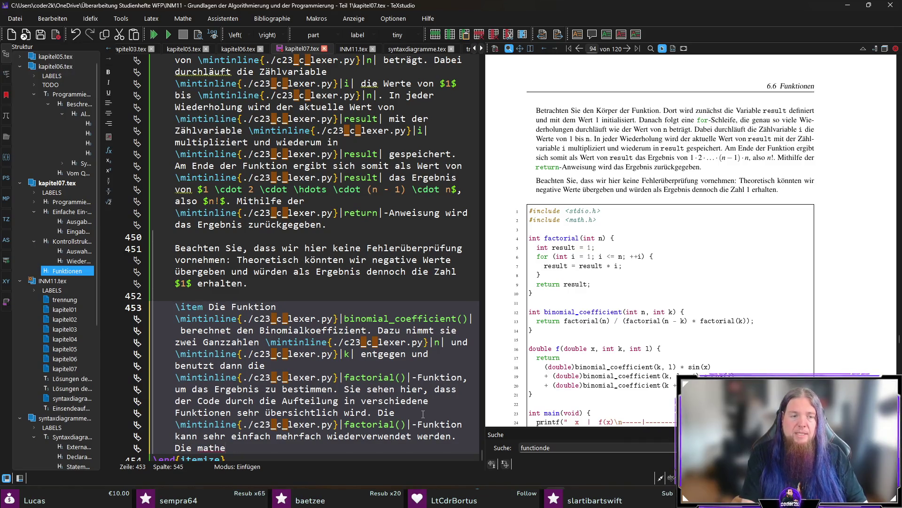
{"action": "type", "text": "matische Definition "}
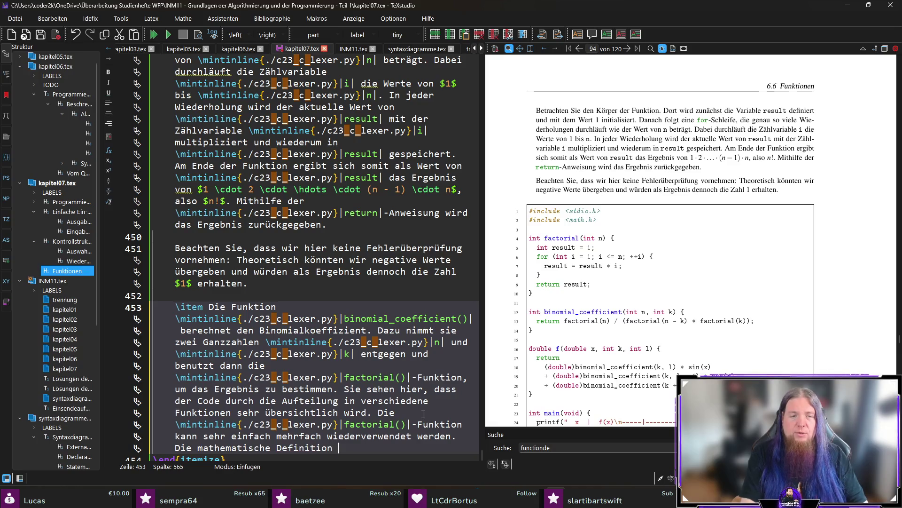
{"action": "type", "text": "des Binomialko"}
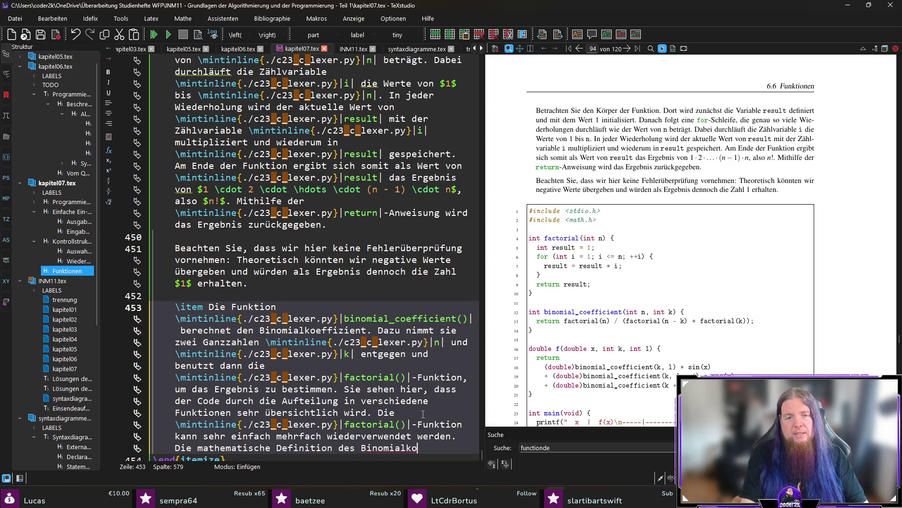
{"action": "type", "text": "effizienten sch"}
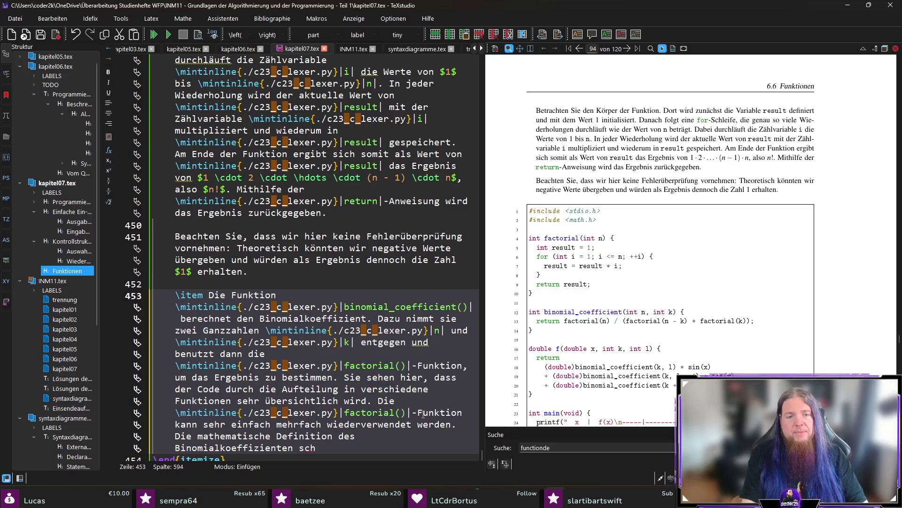
{"action": "type", "text": "lägt sich unmit"}
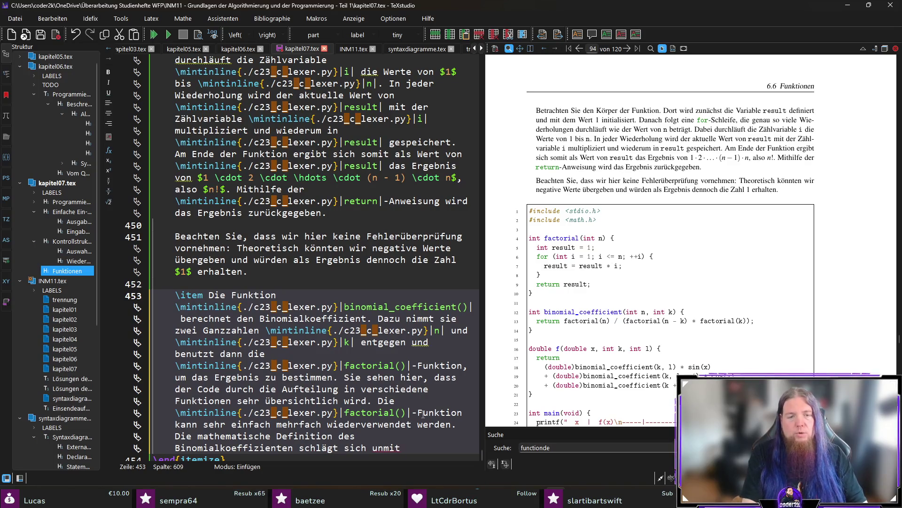
{"action": "type", "text": "telbar nieder in der Om"}
{"action": "key", "text": "BackSpace"}
{"action": "key", "text": "BackSpace"}
{"action": "type", "text": "Implementierunfg"}
{"action": "key", "text": "BackSpace"}
{"action": "key", "text": "BackSpace"}
{"action": "type", "text": "g."}
{"action": "key", "text": "F5"}
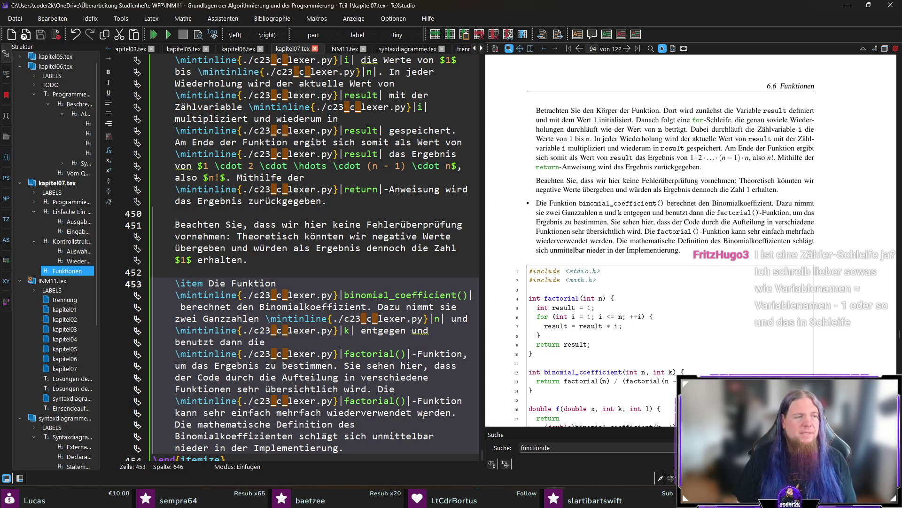
{"action": "scroll", "coordinate": [689, 257], "scroll_direction": "down", "scroll_amount": 2}
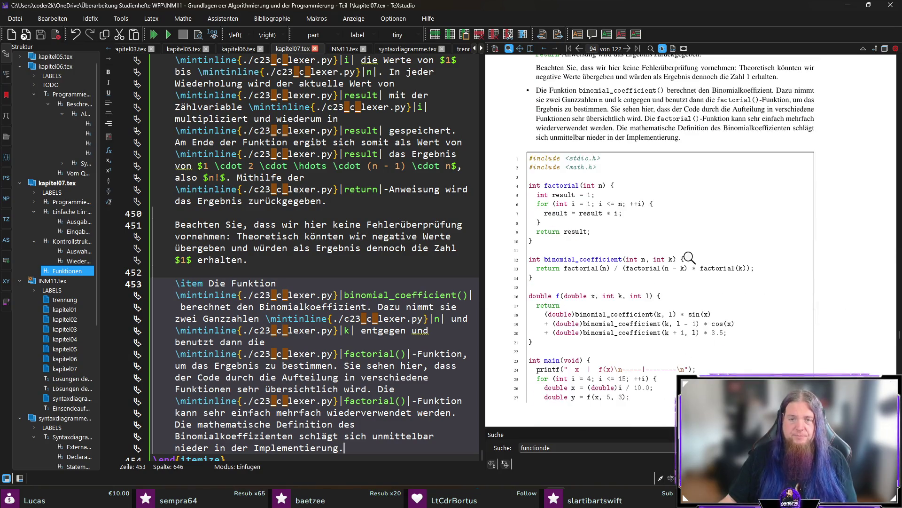
{"action": "scroll", "coordinate": [690, 257], "scroll_direction": "down", "scroll_amount": 1}
{"action": "left_click_drag", "start_coordinate": [636, 174], "coordinate": [632, 175]}
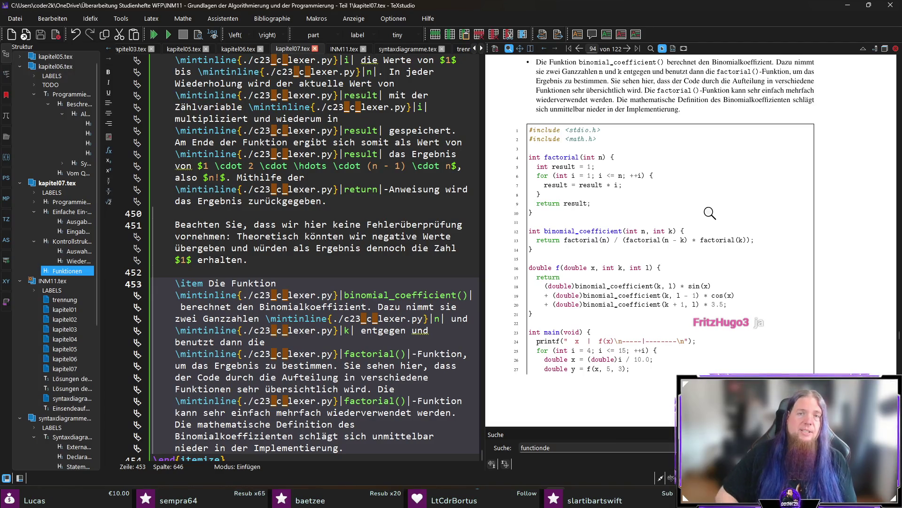
{"action": "left_click_drag", "start_coordinate": [636, 174], "coordinate": [636, 175]}
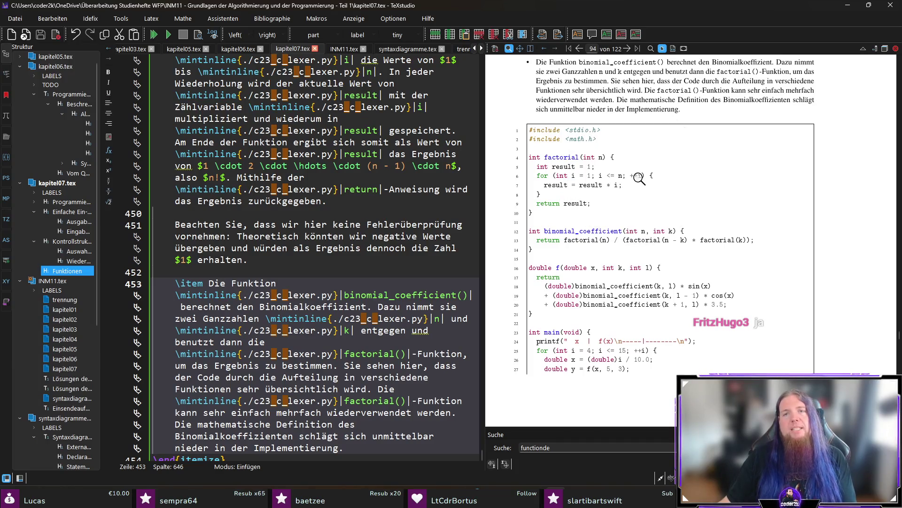
{"action": "mouse_move", "coordinate": [564, 192]}
{"action": "left_mouse_down"}
{"action": "mouse_move", "coordinate": [594, 171]}
{"action": "mouse_move", "coordinate": [644, 178]}
{"action": "mouse_move", "coordinate": [585, 162]}
{"action": "left_mouse_up"}
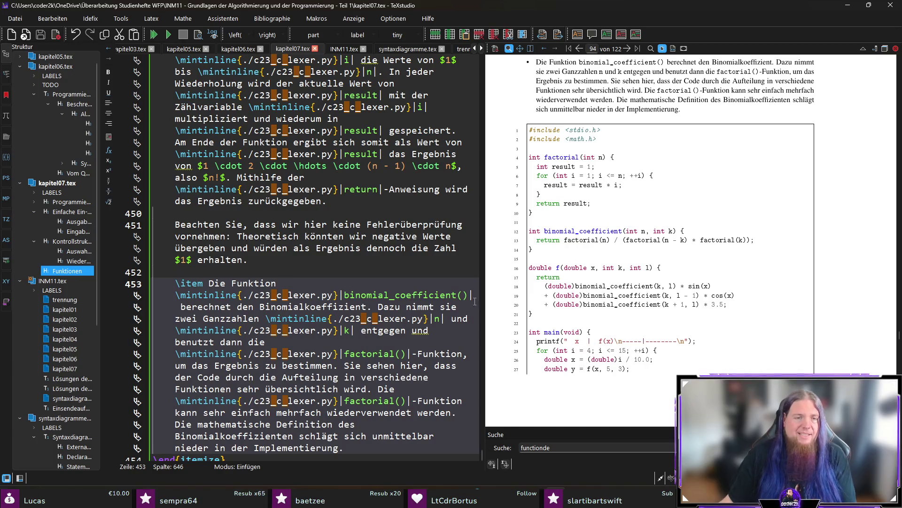
{"action": "scroll", "coordinate": [323, 308], "scroll_direction": "down", "scroll_amount": 4}
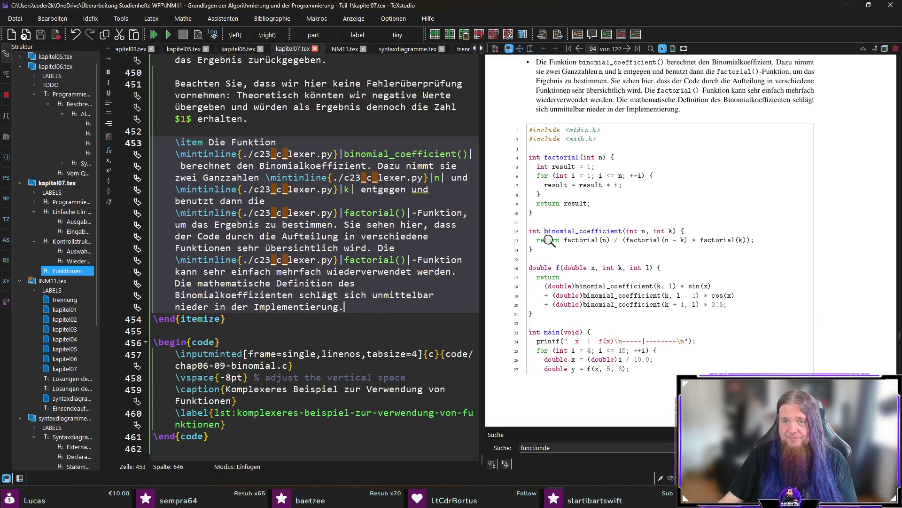
{"action": "scroll", "coordinate": [737, 244], "scroll_direction": "down", "scroll_amount": 1}
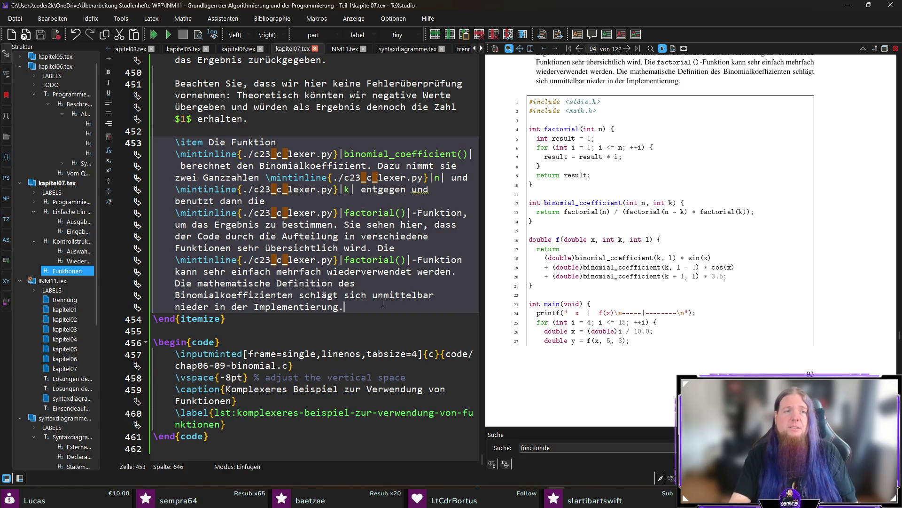
- Add an \item saying f() uses binomial_coefficient() plus library functions sin() and cos(), opening a 'Beachten Sie' note
{"action": "key", "text": "Return"}
{"action": "key", "text": "Return"}
{"action": "type", "text": "\\item "}
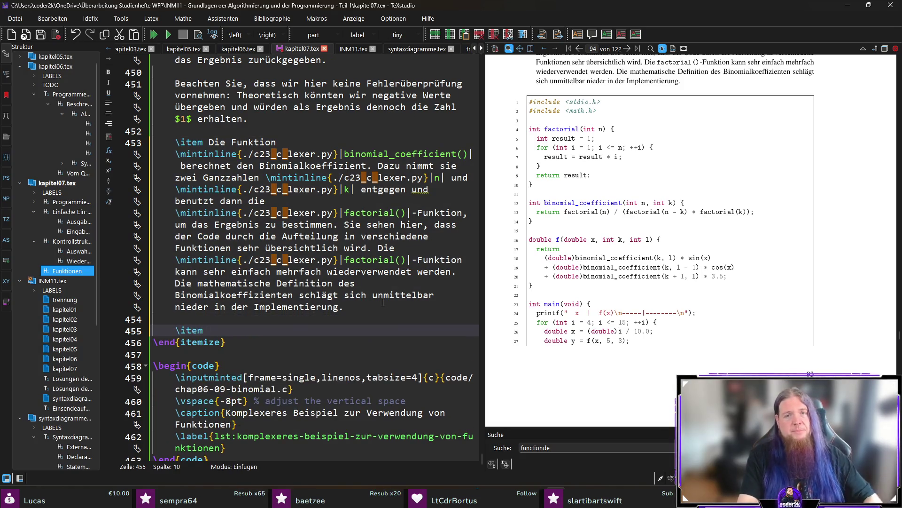
{"action": "type", "text": "Die Funktion \\mintinline{./c23_c_lexer.py}||"}
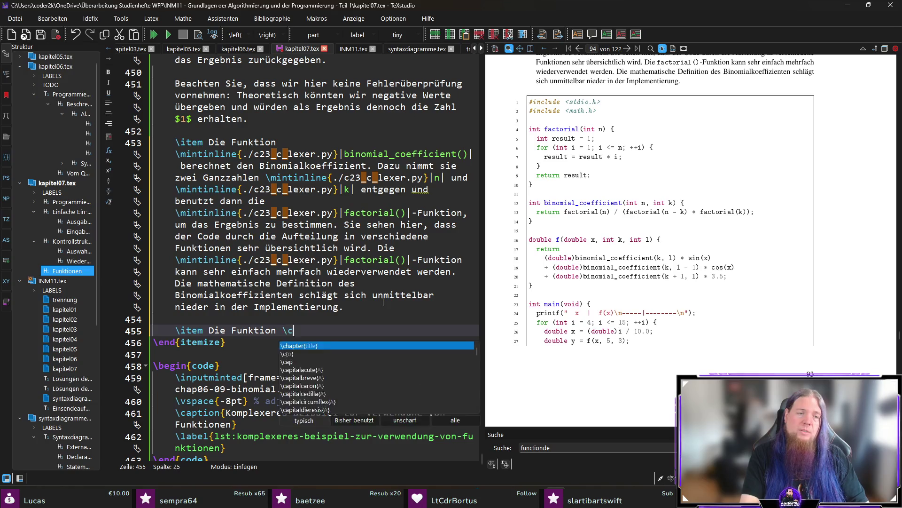
{"action": "type", "text": "f()|"}
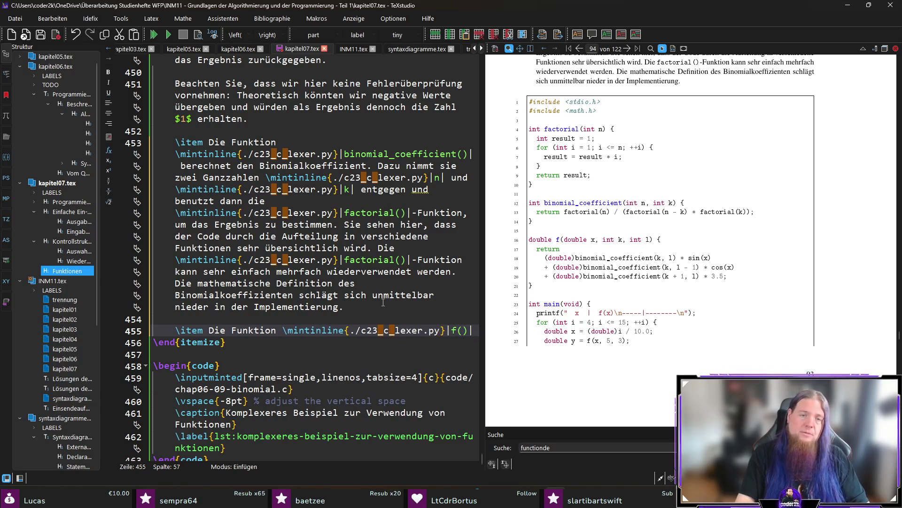
{"action": "type", "text": " benutzt nun sowohl die Funktion \\mintinline{./c23_c_lexer.py}||"}
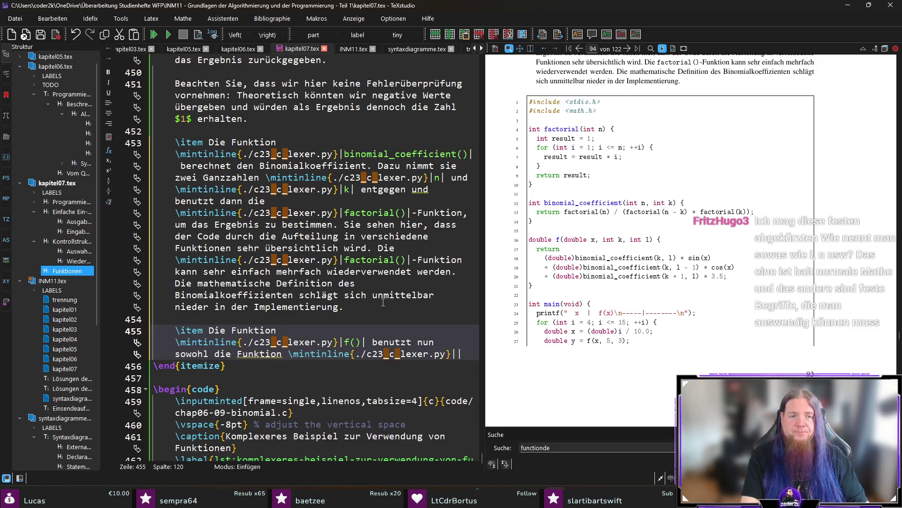
{"action": "type", "text": "binomial_coef"}
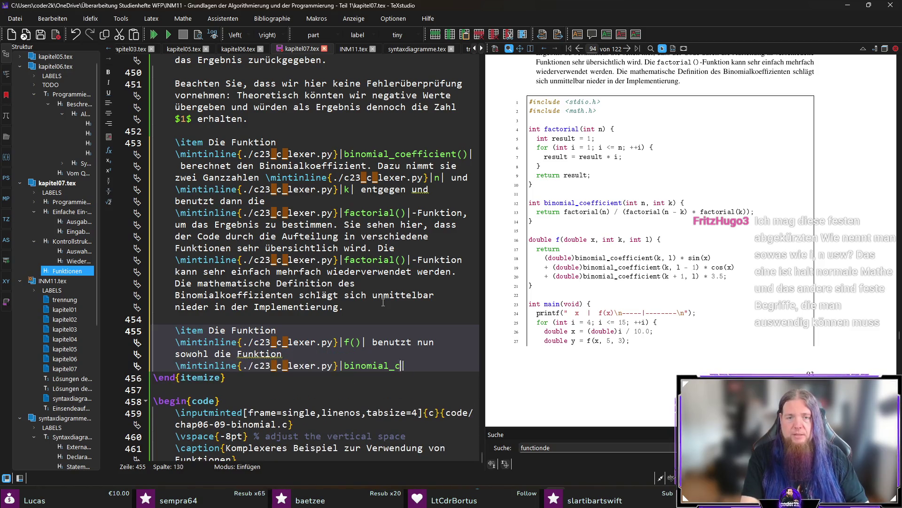
{"action": "type", "text": "ficient()"}
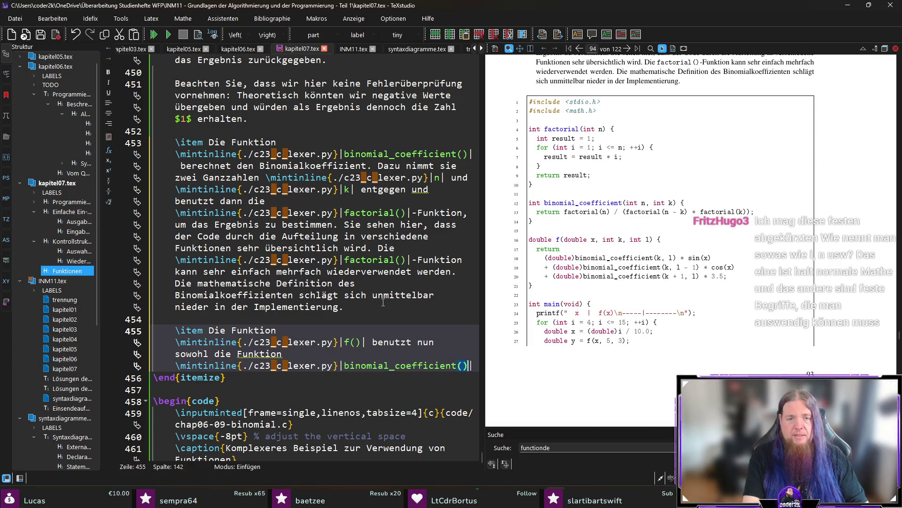
{"action": "key", "text": "Right"}
{"action": "type", "text": "als auch die "}
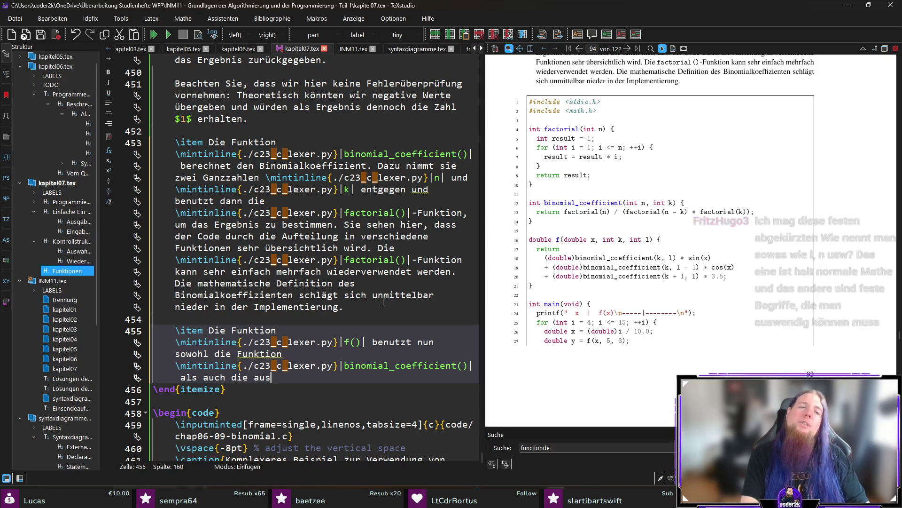
{"action": "type", "text": "aus der Standardbibliothek stammen"}
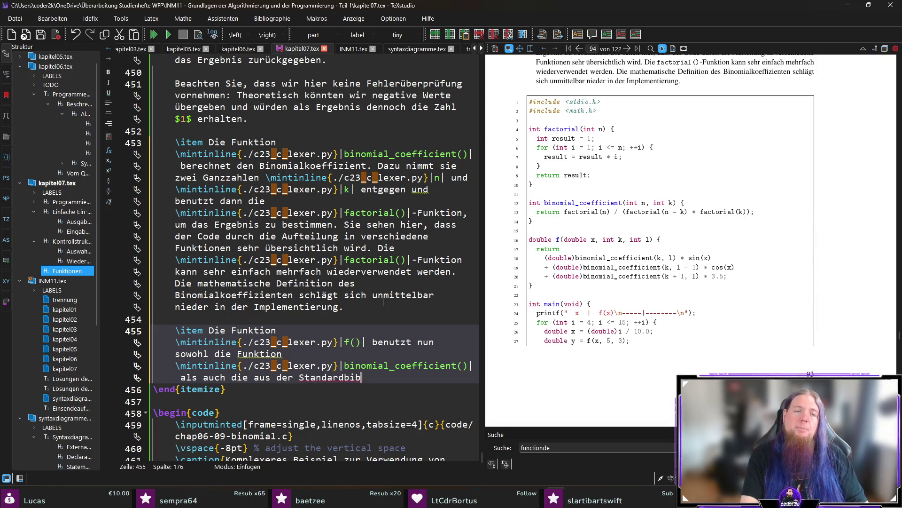
{"action": "type", "text": "den Funktionen \\"}
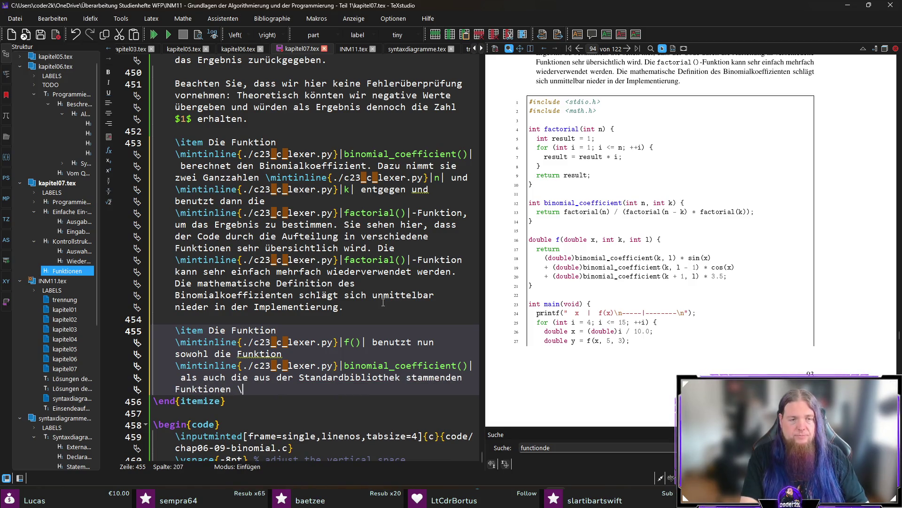
{"action": "type", "text": "min"}
{"action": "key", "text": "Return"}
{"action": "type", "text": "sin()|"}
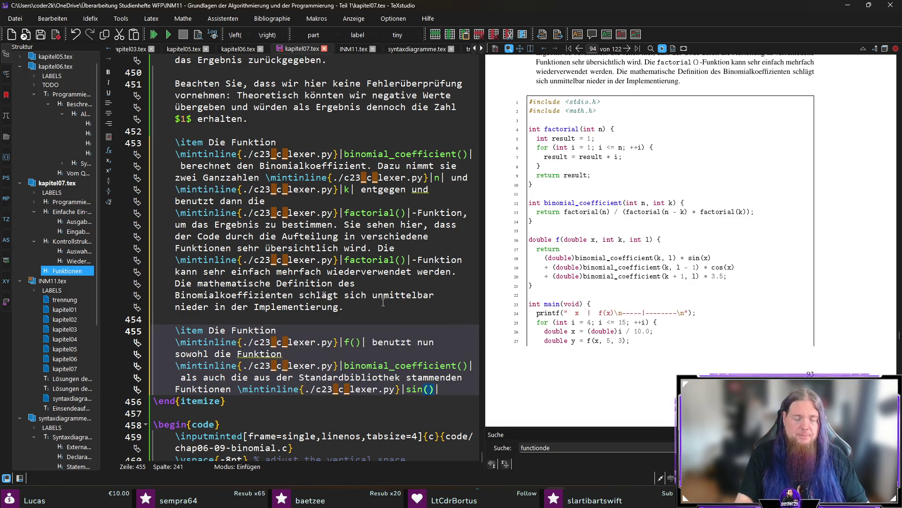
{"action": "type", "text": " und \\min"}
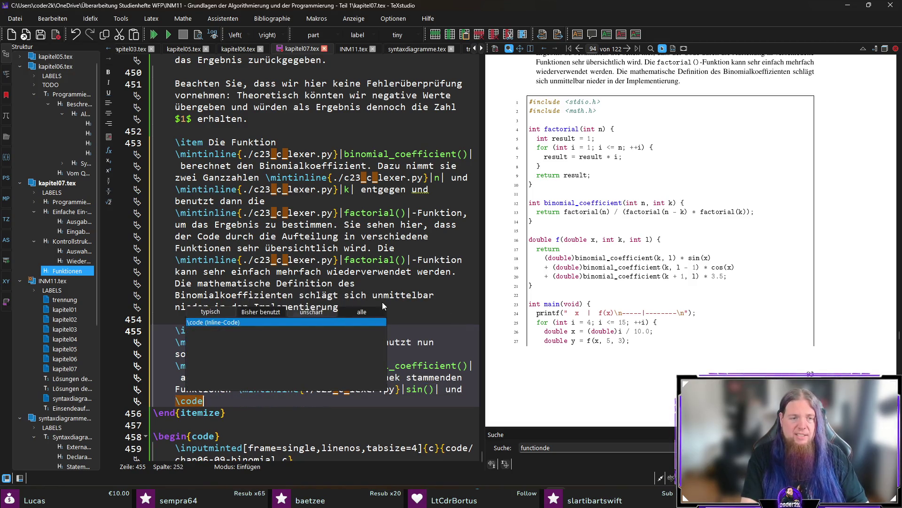
{"action": "key", "text": "Return"}
{"action": "type", "text": "cos()| zur Berechn"}
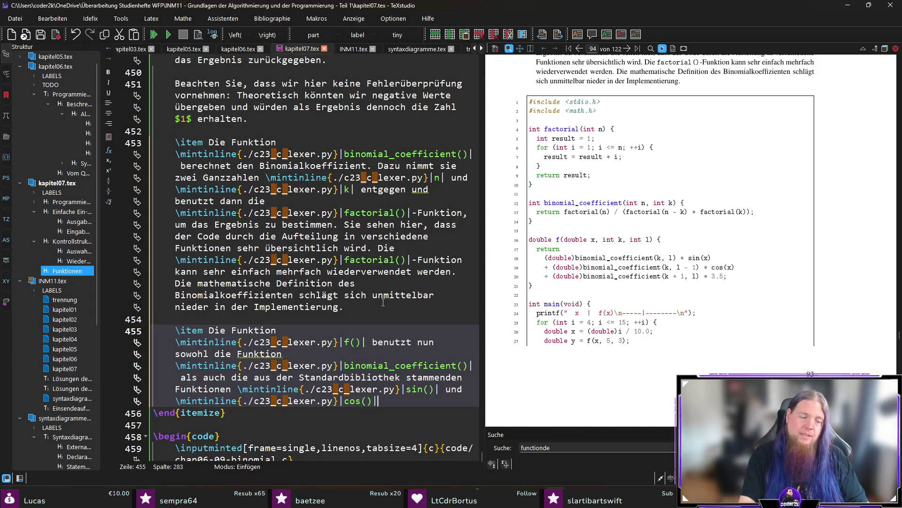
{"action": "type", "text": "ung "}
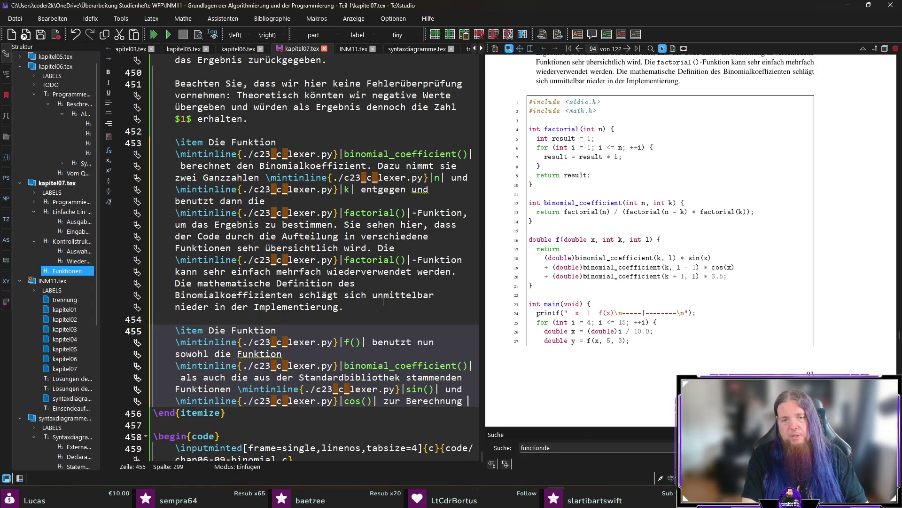
{"action": "type", "text": "des"}
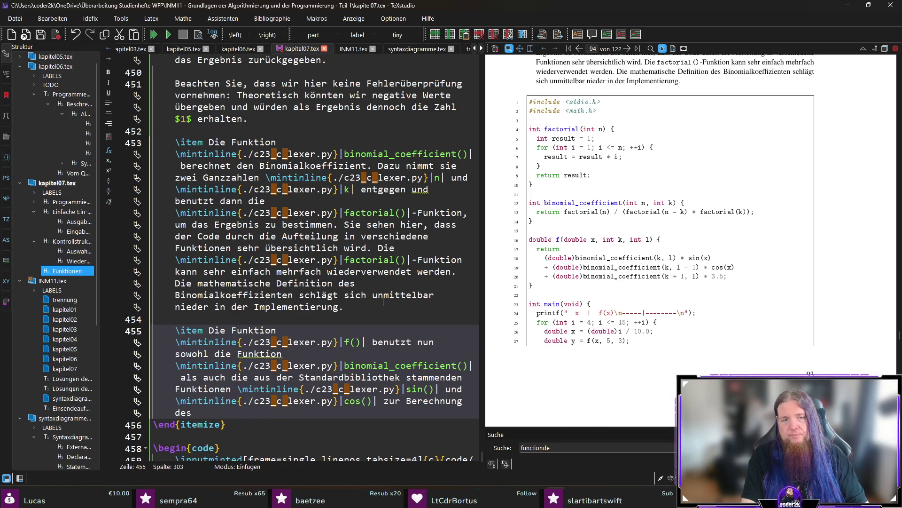
{"action": "type", "text": " Funkti"}
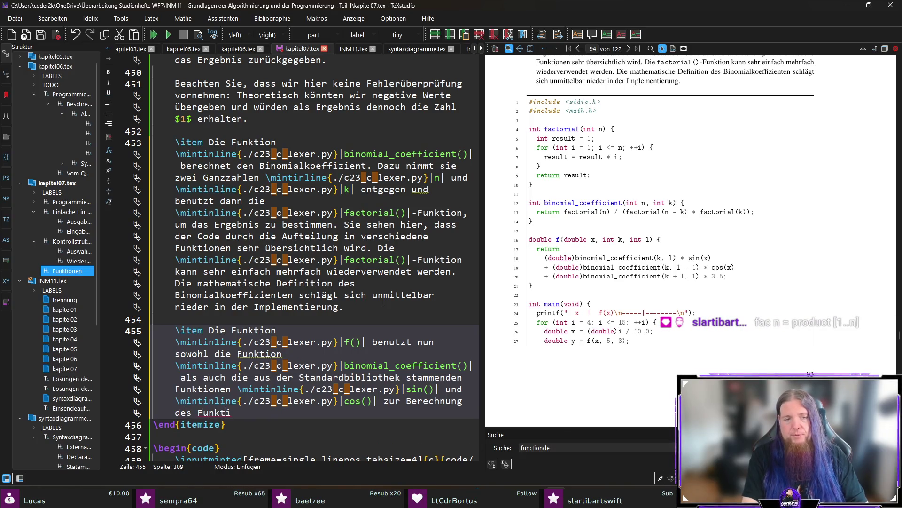
{"action": "type", "text": "onswertes. Beachten Sie, dass "}
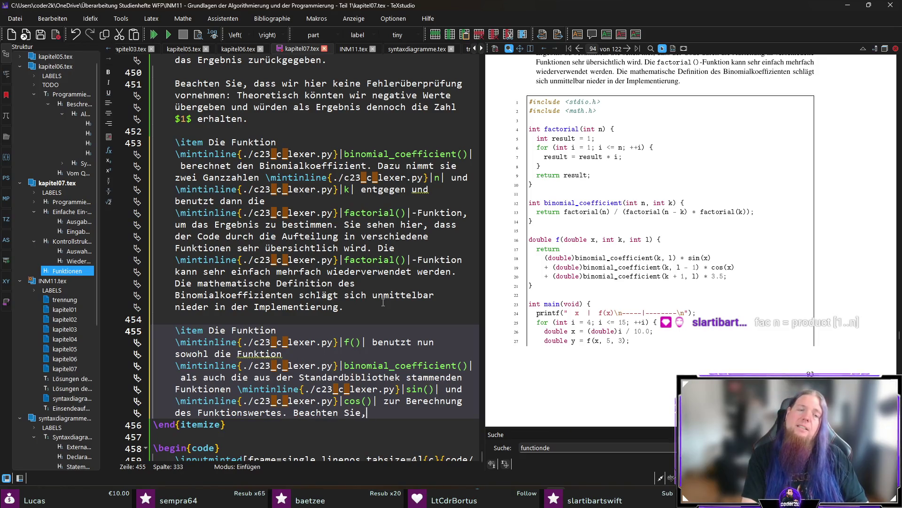
{"action": "type", "text": "\\mint"}
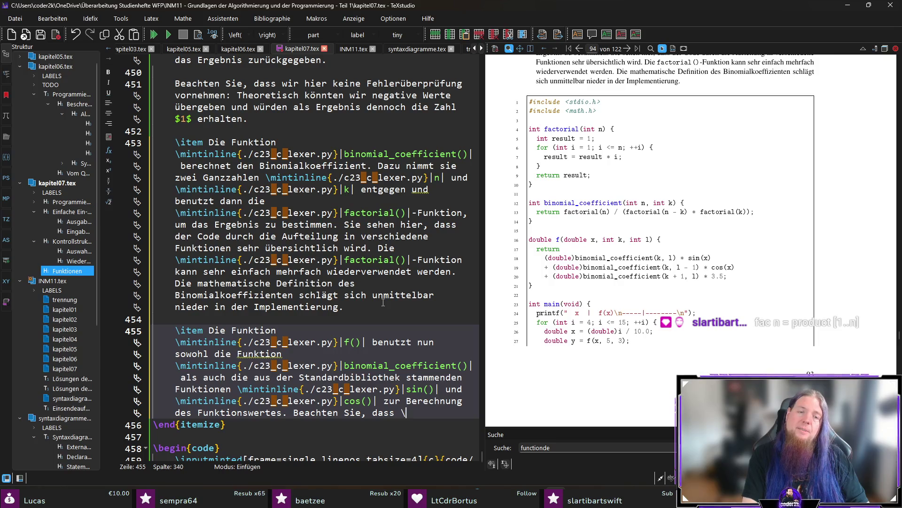
{"action": "key", "text": "Return"}
- Explain that sin() and cos() work only because #include <math.h> makes the math functions available
{"action": "type", "text": "sin()|"}
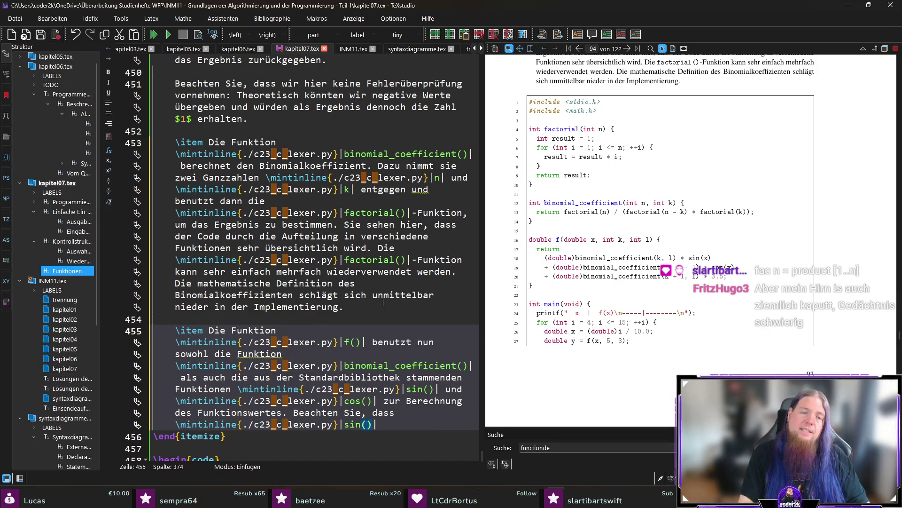
{"action": "type", "text": " und \\mint"}
{"action": "key", "text": "Return"}
{"action": "type", "text": "cos()| nur genutzt we"}
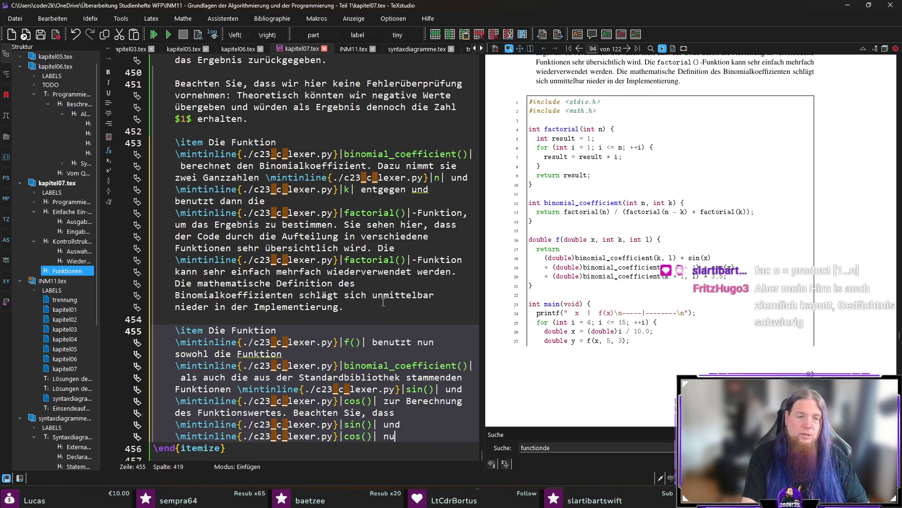
{"action": "type", "text": "rden könne"}
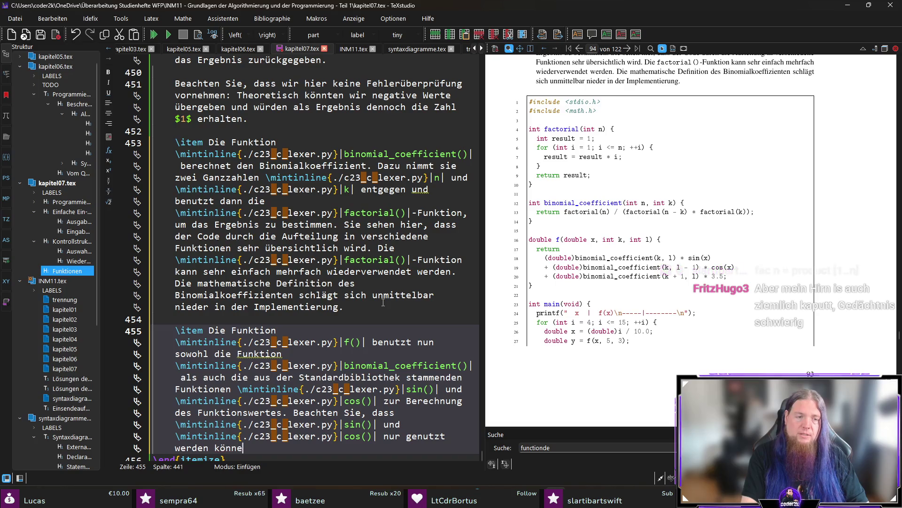
{"action": "type", "text": "n, da wir den"}
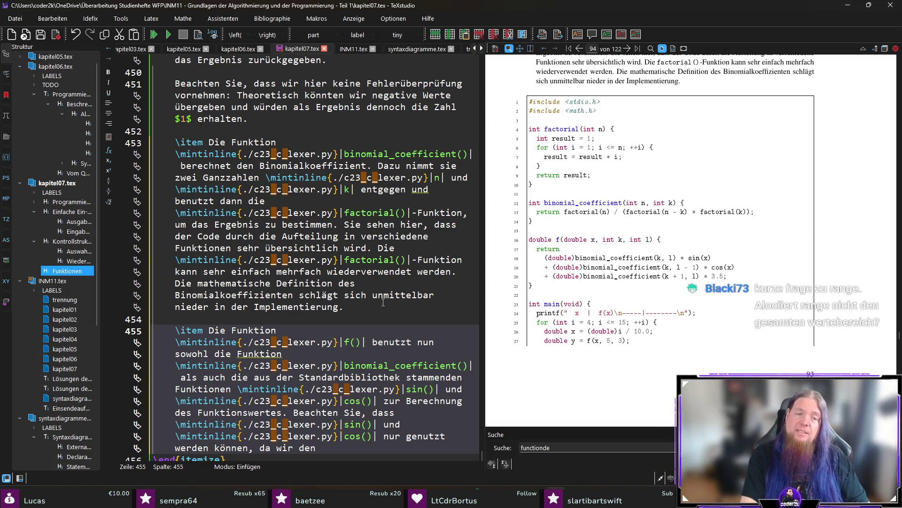
{"action": "key", "text": "BackSpace"}
{"action": "key", "text": "BackSpace"}
{"action": "key", "text": "BackSpace"}
{"action": "type", "text": "zu Beginn"}
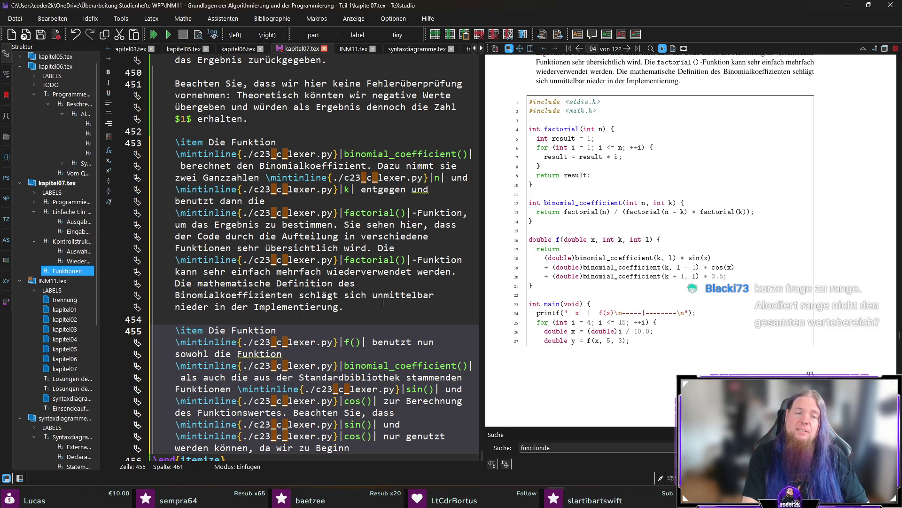
{"action": "type", "text": " des Programms „"}
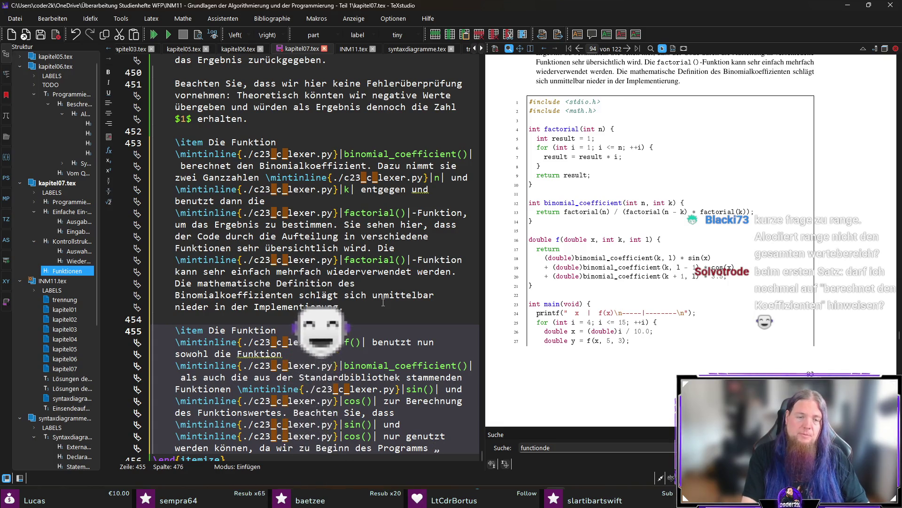
{"action": "type", "text": "\\mintinline{./c23_c_lexer.py}||"}
{"action": "type", "text": "#include "}
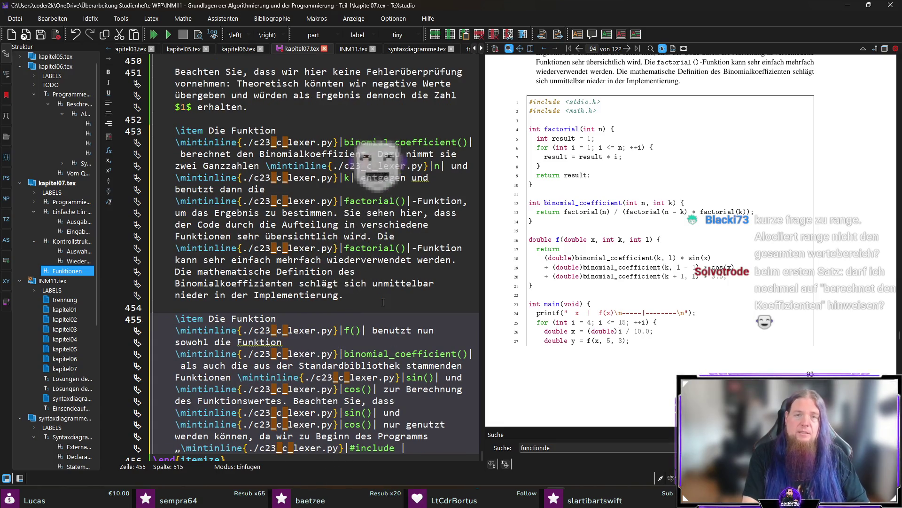
{"action": "type", "text": "<math.h>|"}
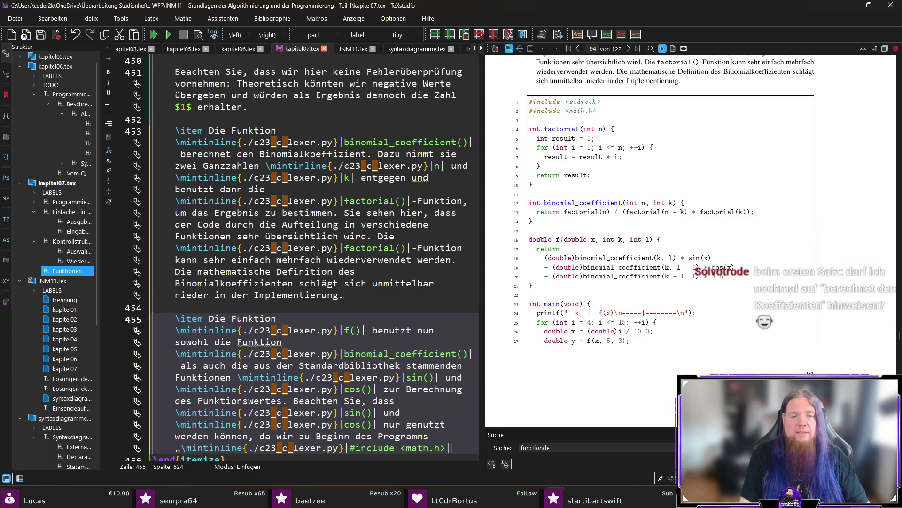
{"action": "type", "text": "“ geschrieben haben. Dadurch werden verschiedene Fun"}
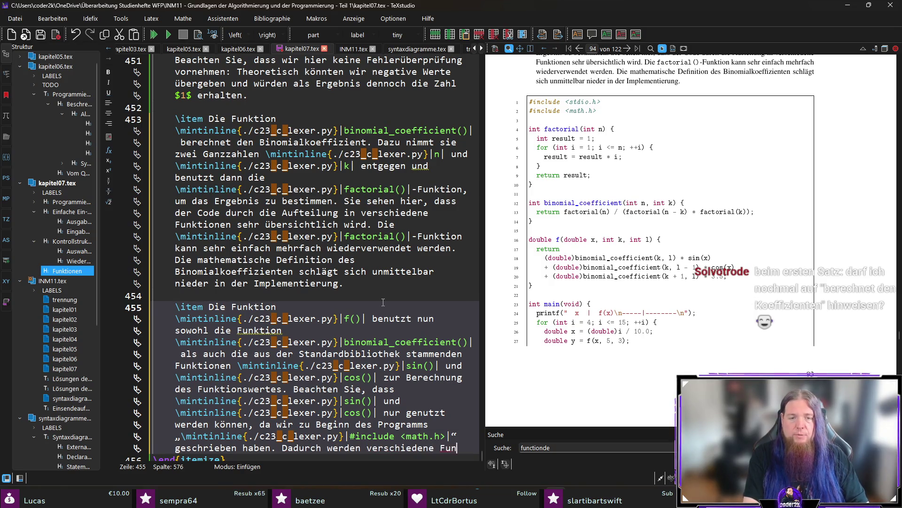
{"action": "type", "text": "ktionen der Standardbibliothek"}
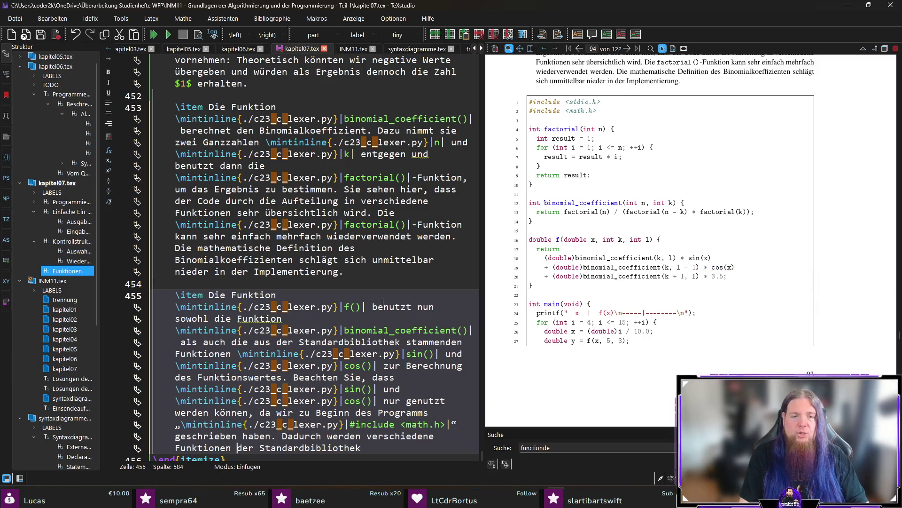
{"action": "type", "text": "mathemat"}
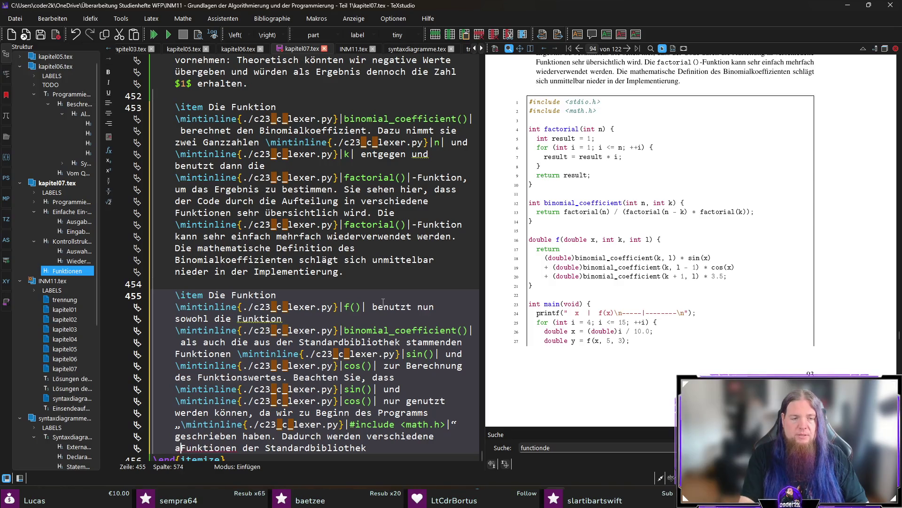
{"action": "type", "text": "ische"}
{"action": "key", "text": "End"}
{"action": "type", "text": "verfügbar."}
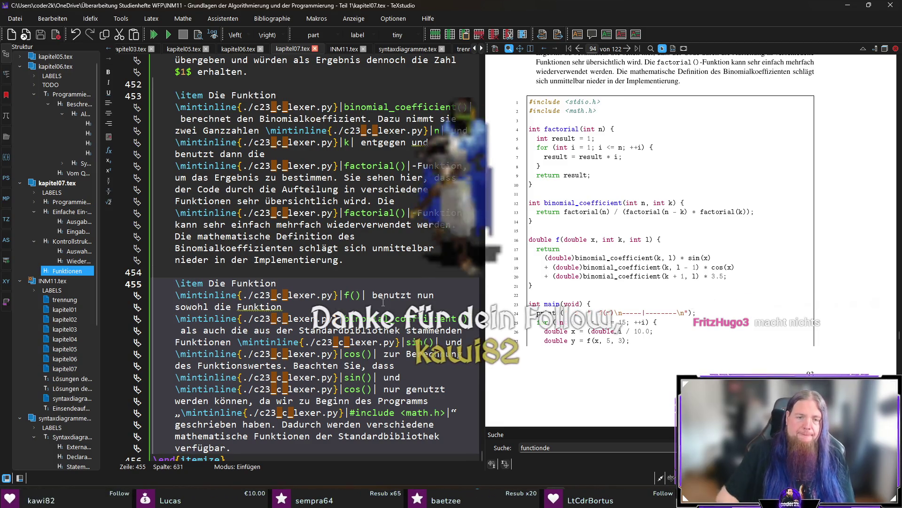
{"action": "key", "text": "super"}
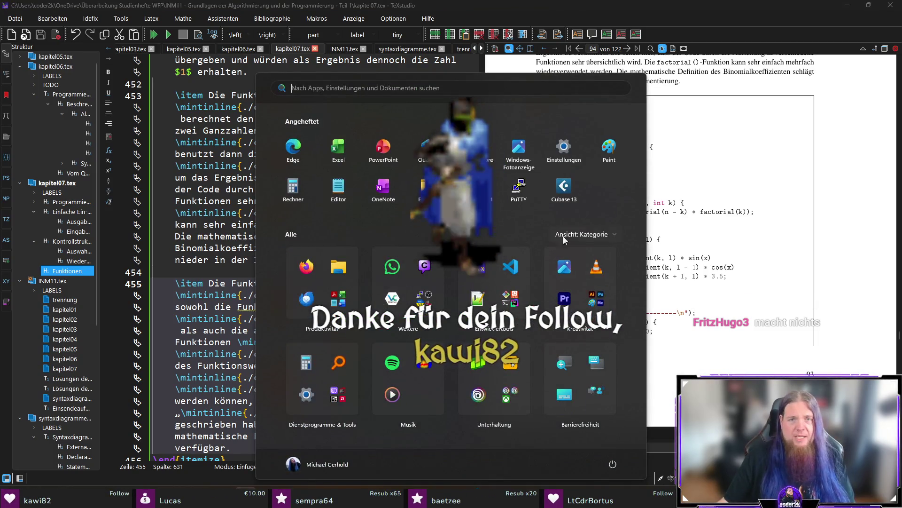
- In a WSL terminal, start python3 and evaluate 42 in range(-100000, 100000000)
{"action": "key", "text": "ctrl+alt+t"}
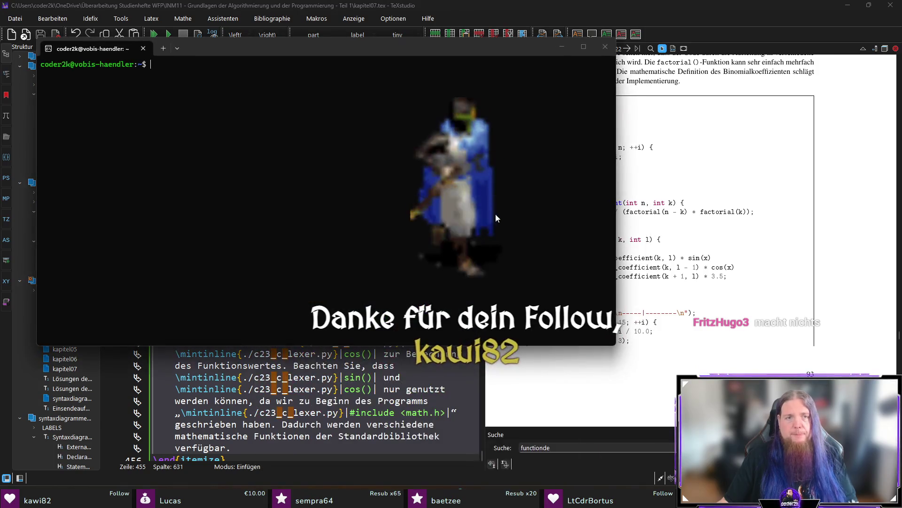
{"action": "type", "text": "python3"}
{"action": "key", "text": "Return"}
{"action": "scroll", "coordinate": [429, 222], "scroll_direction": "up", "scroll_amount": 5, "text": "ctrl"}
{"action": "left_click_drag", "start_coordinate": [616, 345], "coordinate": [796, 399]}
{"action": "type", "text": "42 in range("}
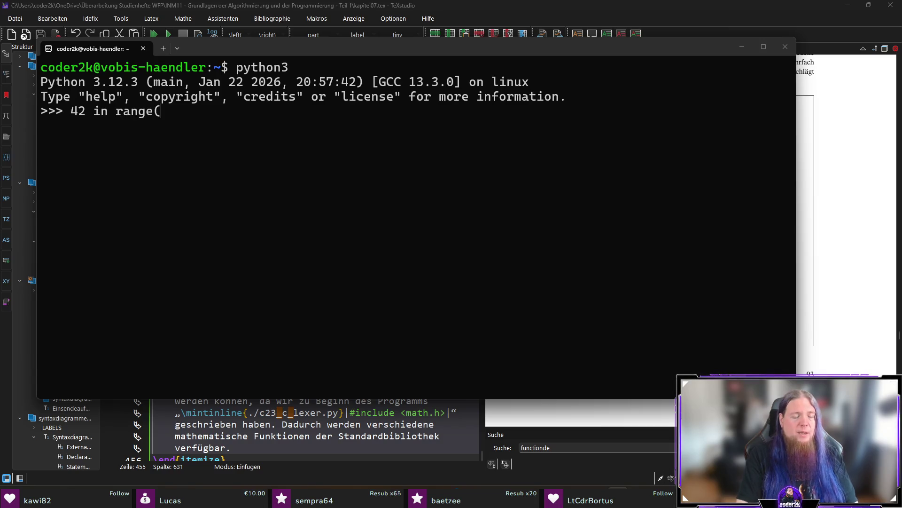
{"action": "type", "text": "-100000"}
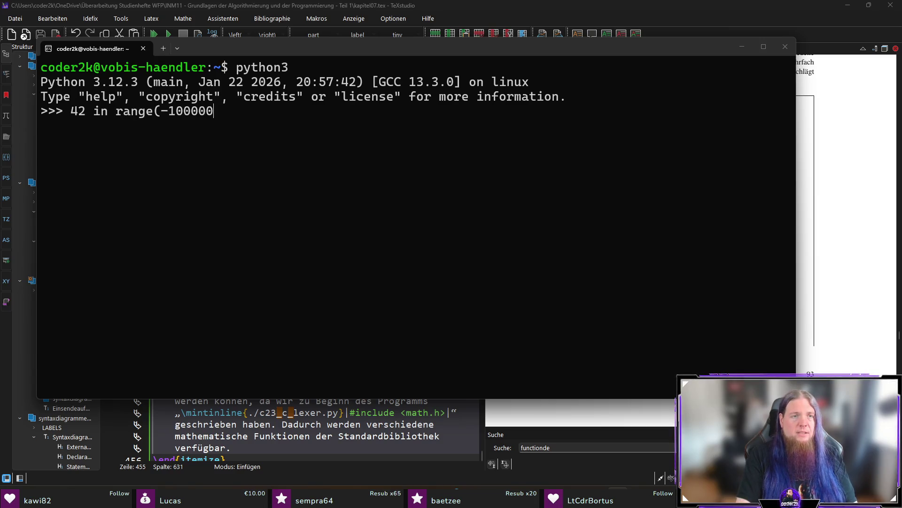
{"action": "type", "text": ", 100000000)"}
{"action": "key", "text": "Return"}
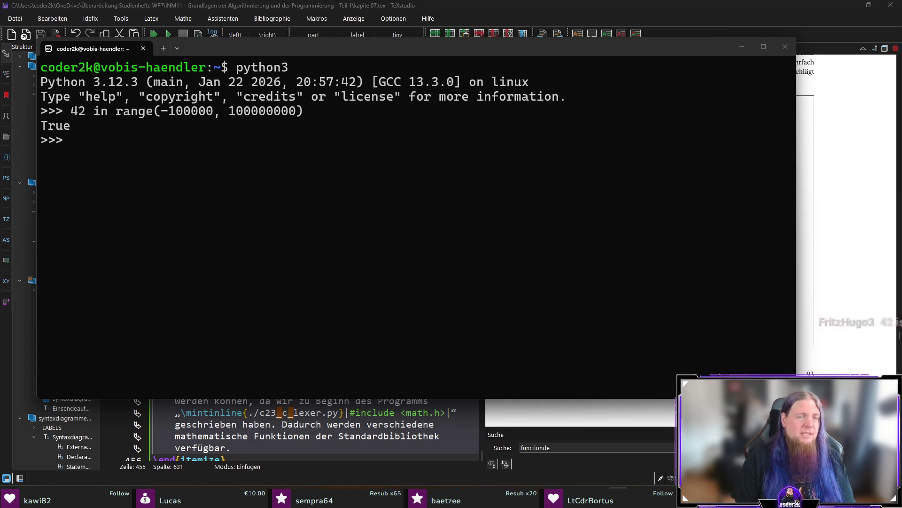
- Repeat the check with list(range(...)), then exit Python and close the terminal
{"action": "double_click", "coordinate": [120, 114]}
{"action": "left_click_drag", "start_coordinate": [126, 118], "coordinate": [321, 110]}
{"action": "left_click", "coordinate": [354, 219]}
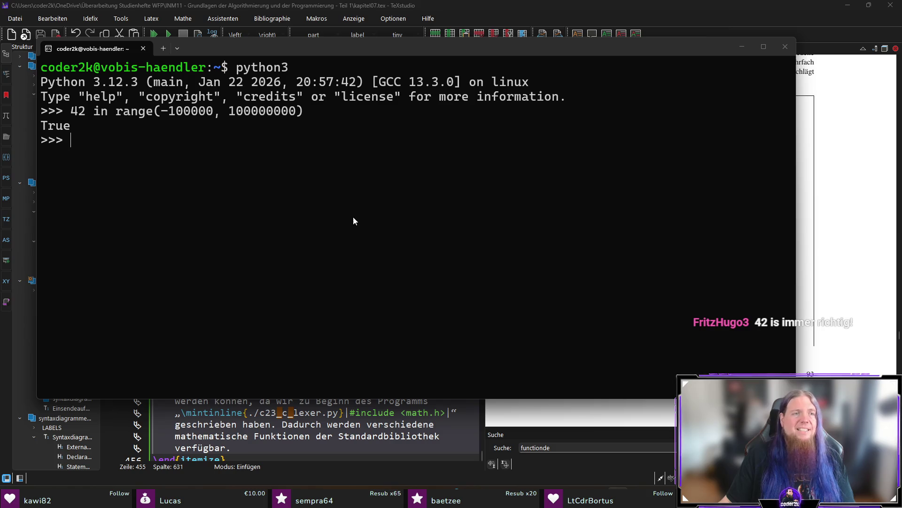
{"action": "key", "text": "Up"}
{"action": "type", "text": "list("}
{"action": "type", "text": ")"}
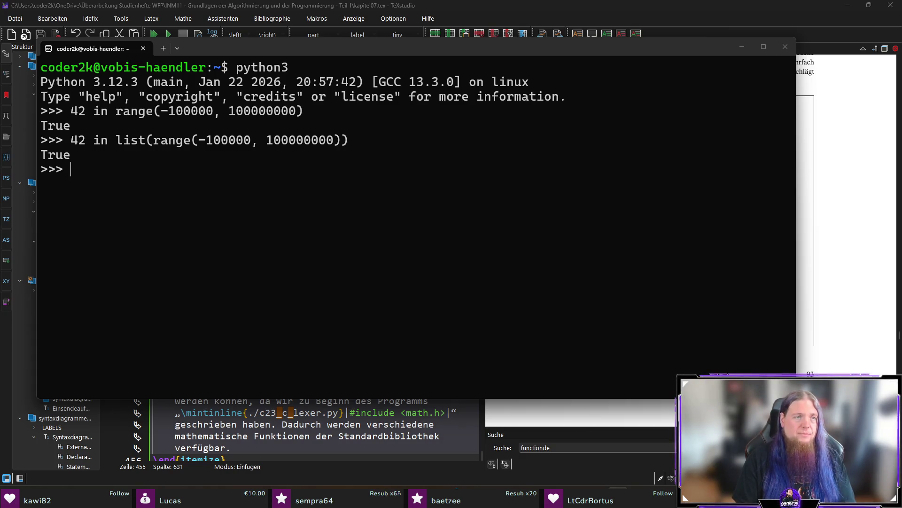
{"action": "type", "text": "exit()"}
{"action": "key", "text": "Return"}
{"action": "type", "text": "exit"}
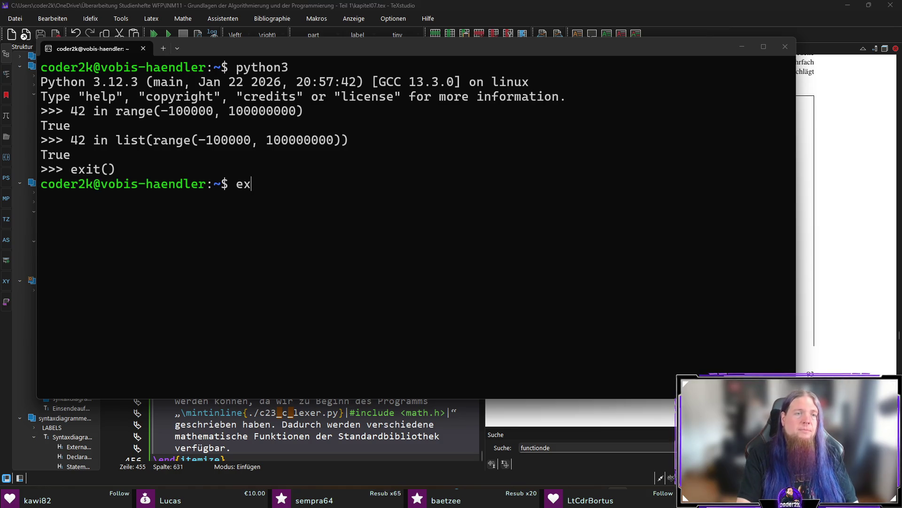
{"action": "key", "text": "Return"}
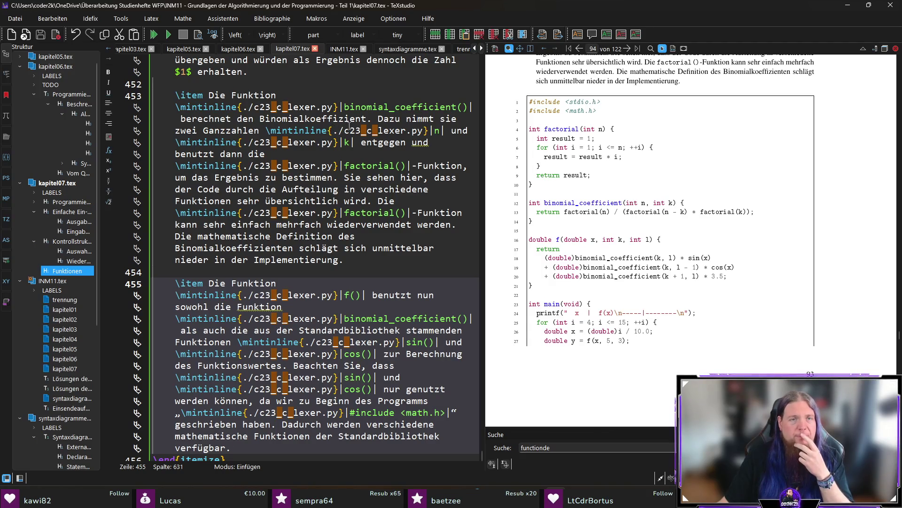
- Change 'Binomialkoeffizient' to 'Binomialkoeffizienten' and insert blank lines after the f() item ending 'verfügbar'
{"action": "left_click", "coordinate": [362, 118]}
{"action": "type", "text": "en"}
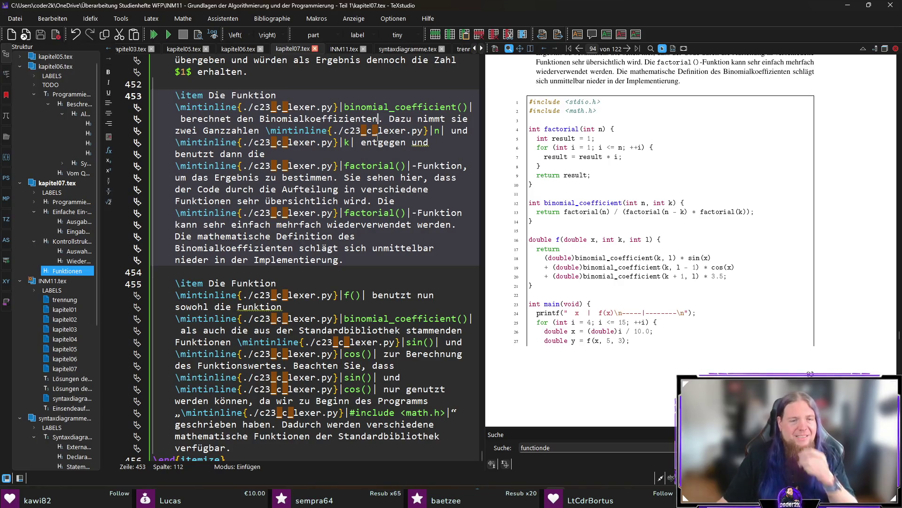
{"action": "scroll", "coordinate": [313, 288], "scroll_direction": "down", "scroll_amount": 2}
{"action": "left_click", "coordinate": [283, 377]}
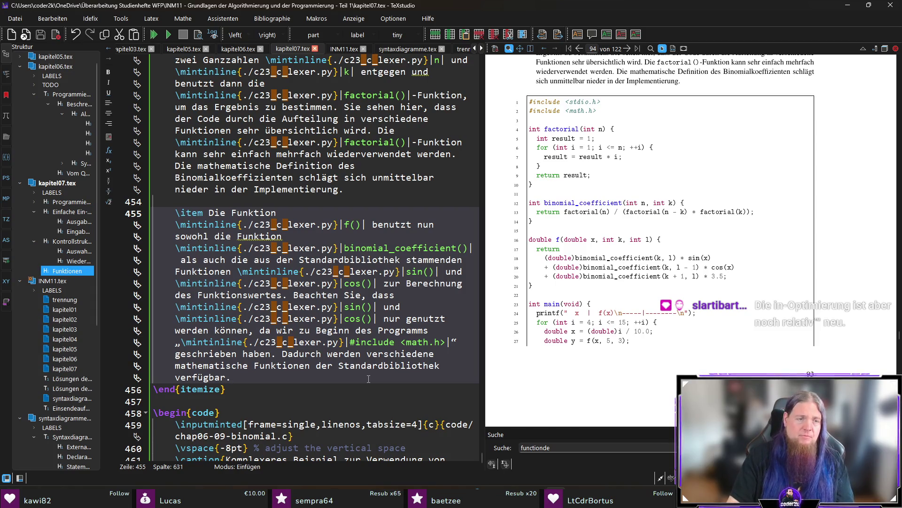
{"action": "key", "text": "Return"}
{"action": "key", "text": "Return"}
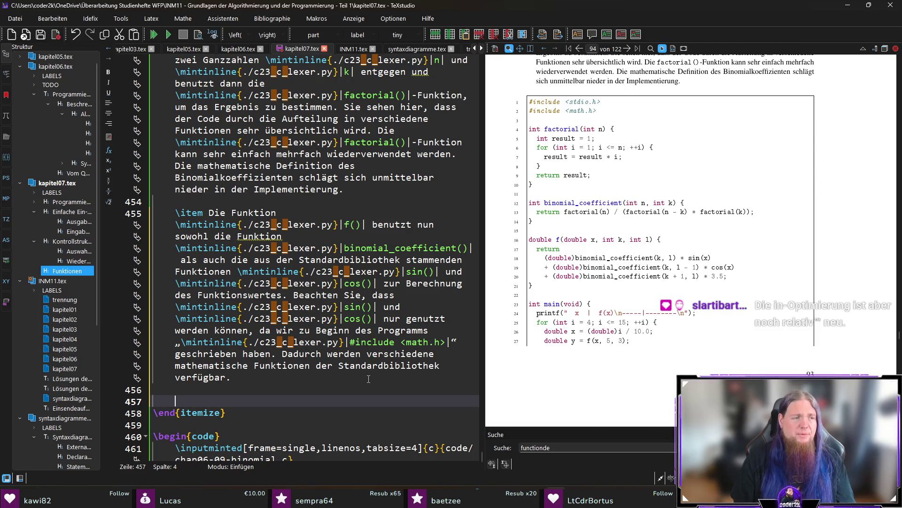
- Add a new \item line and, above it, begin 'Sie können sehen, dass die Ergebnisse der binomial_coef…'
{"action": "type", "text": "\\item"}
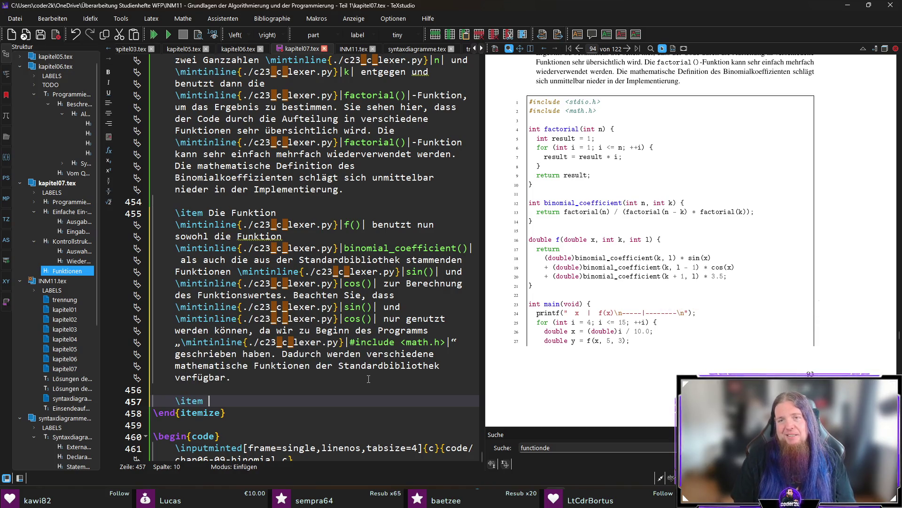
{"action": "key", "text": "Home"}
{"action": "key", "text": "Return"}
{"action": "key", "text": "Return"}
{"action": "key", "text": "Up"}
{"action": "key", "text": "Up"}
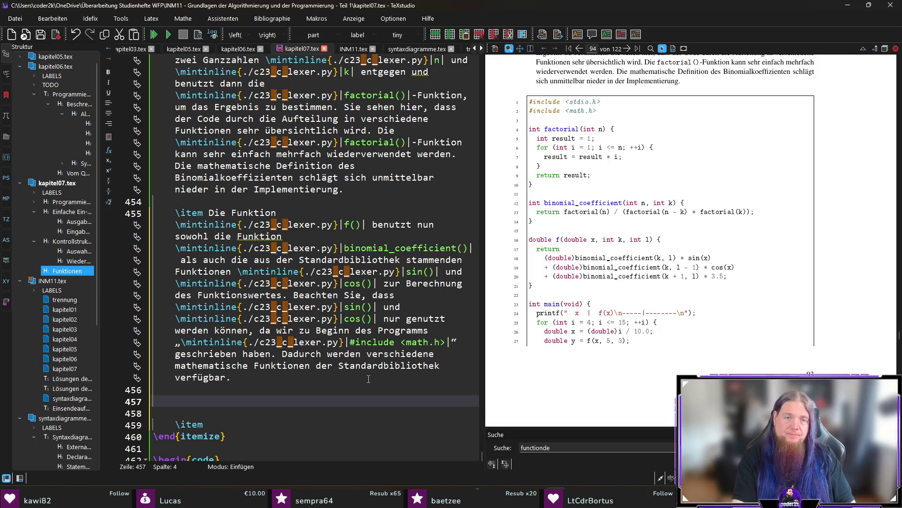
{"action": "type", "text": "Sie "}
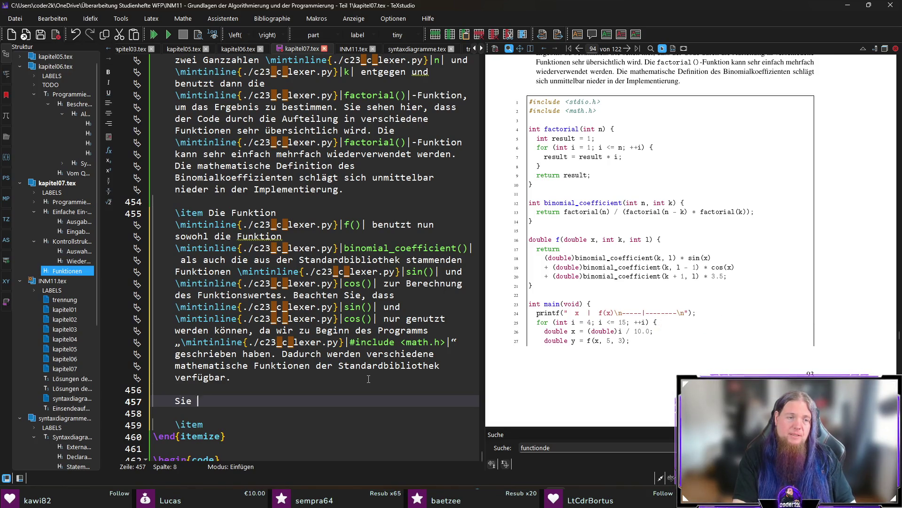
{"action": "type", "text": "können sehen, dass die "}
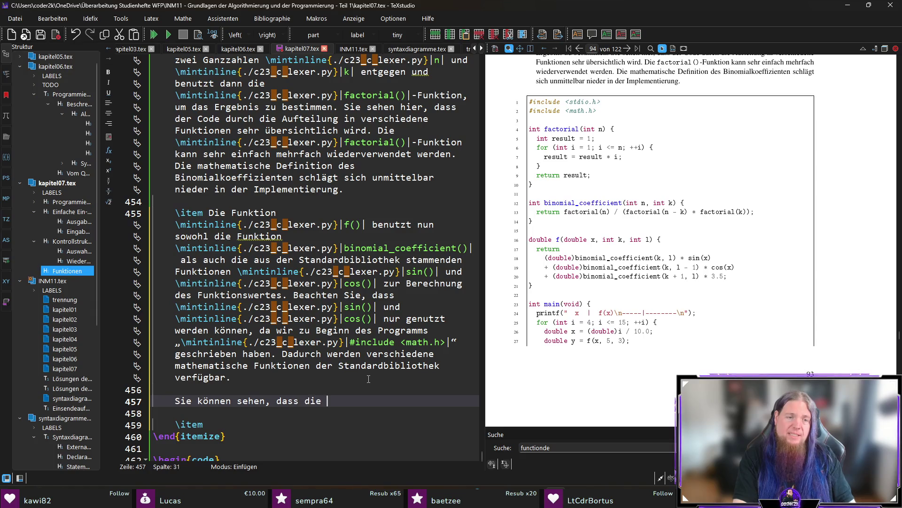
{"action": "type", "text": "Ergebnisse der \\"}
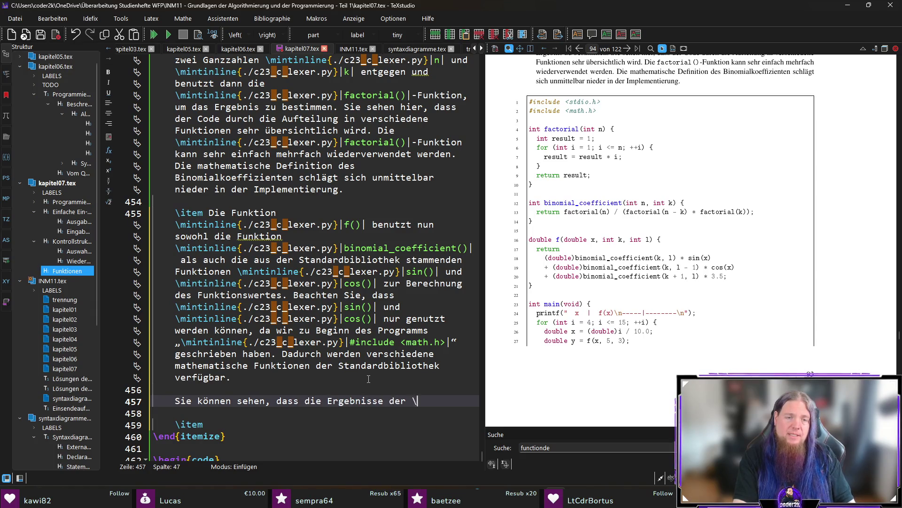
{"action": "type", "text": "mintinline{./c23_c_lexer.py}|binomial"}
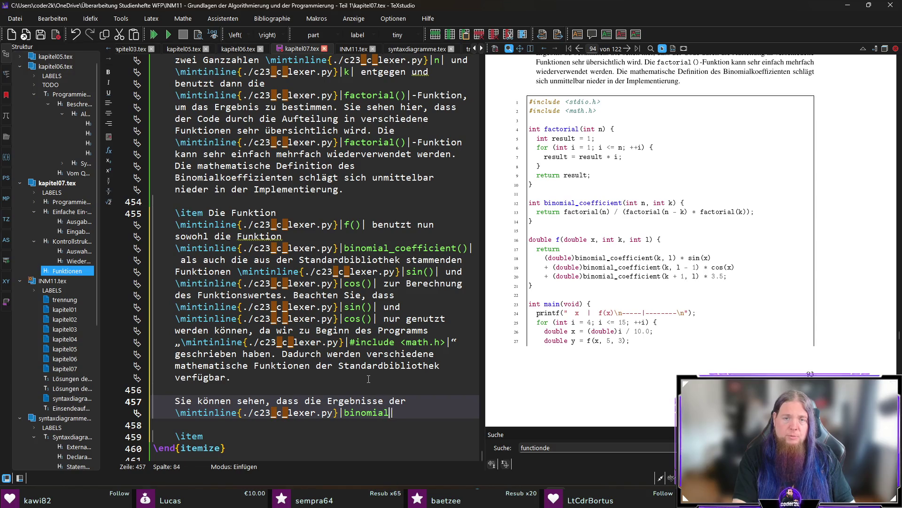
{"action": "type", "text": "_coefficient()|-Fun"}
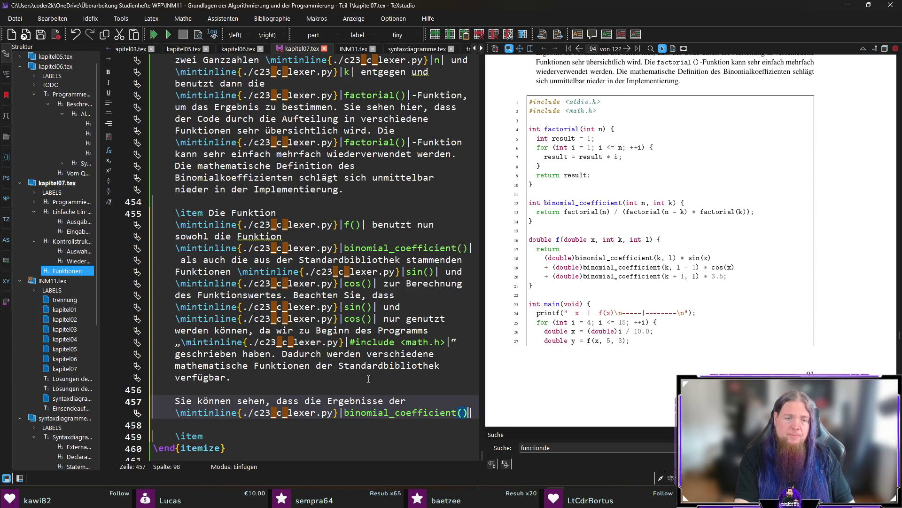
{"action": "type", "text": "ktion"}
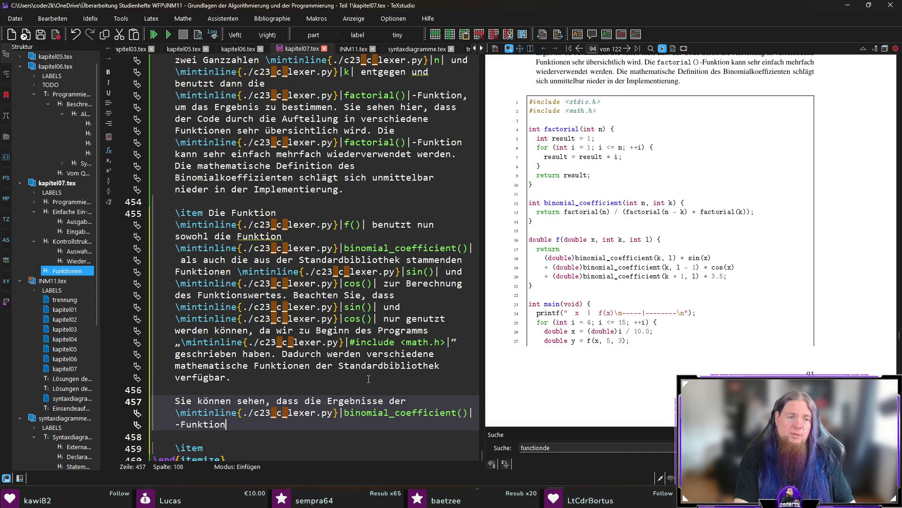
{"action": "type", "text": " jeweils expli"}
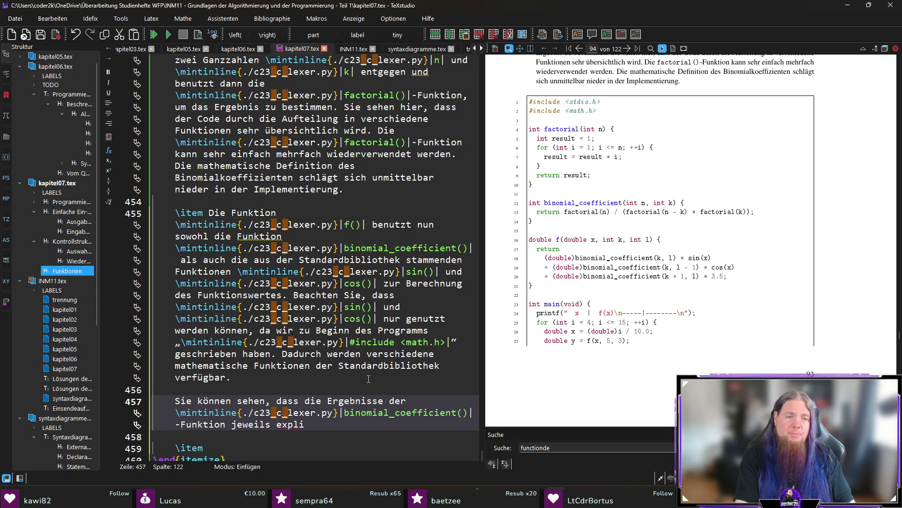
{"action": "type", "text": "zit in den"}
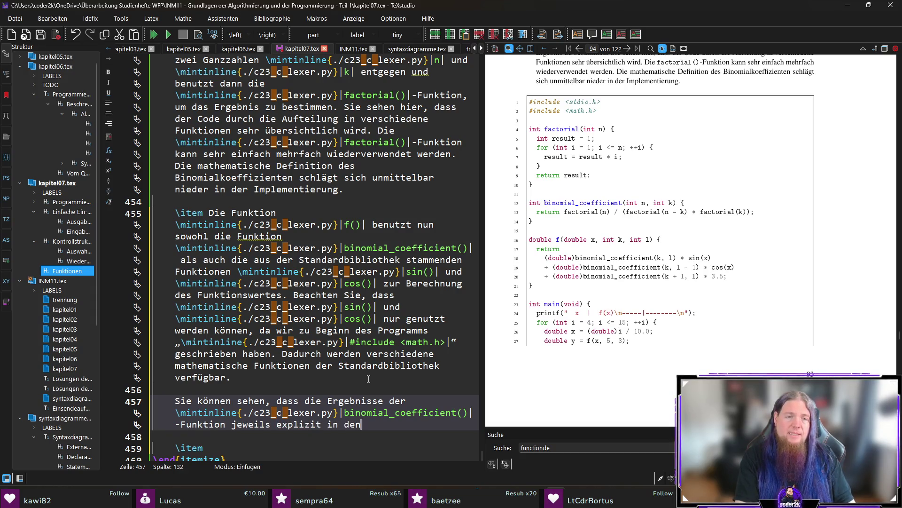
{"action": "type", "text": " Datentyp \\mint"}
- Write that results are converted to double and binomial_coefficient() works with integers, returning int
{"action": "key", "text": "Return"}
{"action": "type", "text": "double| umgewandelt werden. "}
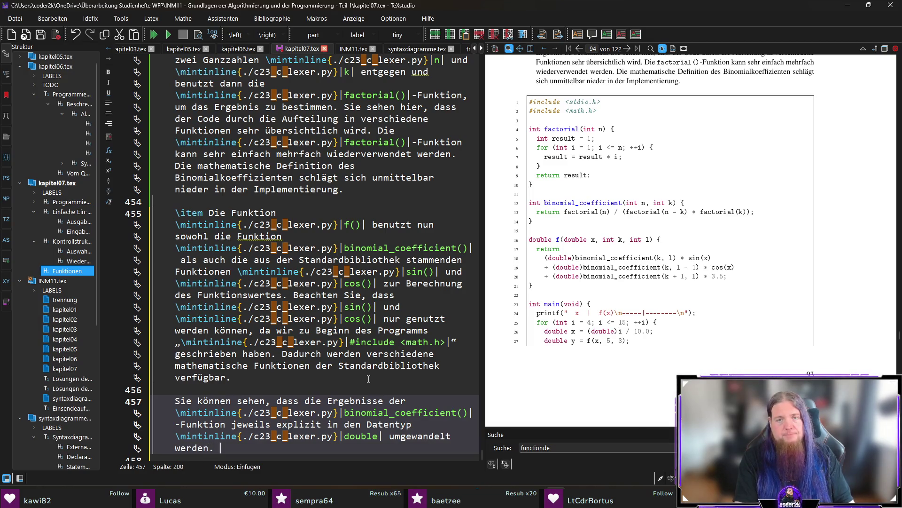
{"action": "type", "text": "Die"}
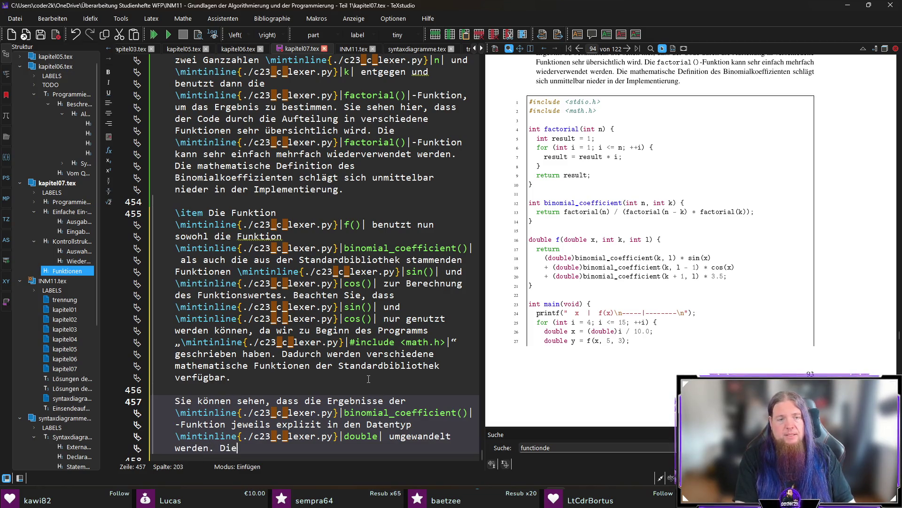
{"action": "double_click", "coordinate": [371, 412]}
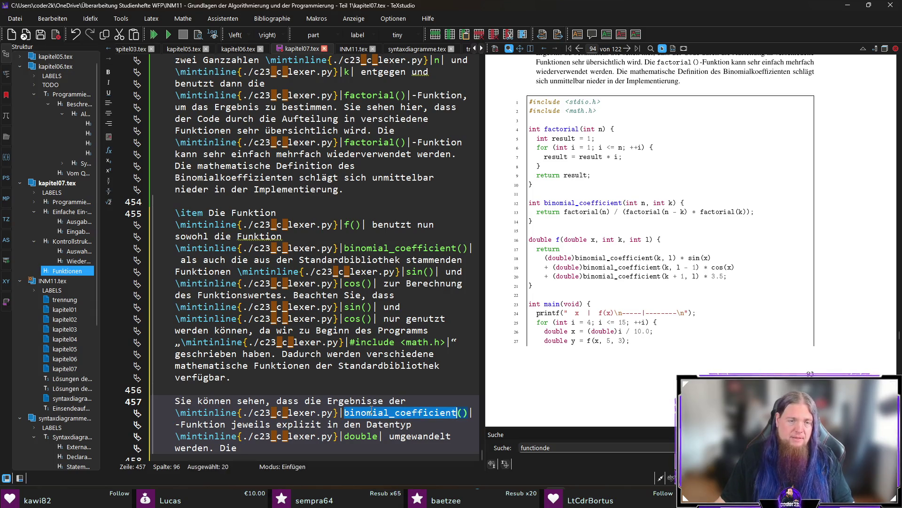
{"action": "left_click", "coordinate": [358, 445]}
{"action": "type", "text": "binomial_coefficient()"}
{"action": "type", "text": "|-Funktion arbeit"}
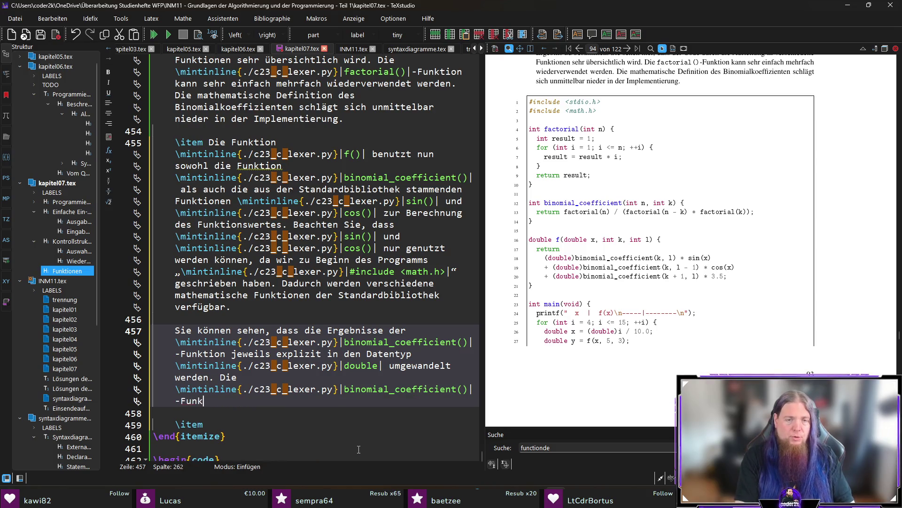
{"action": "type", "text": "et ganz"}
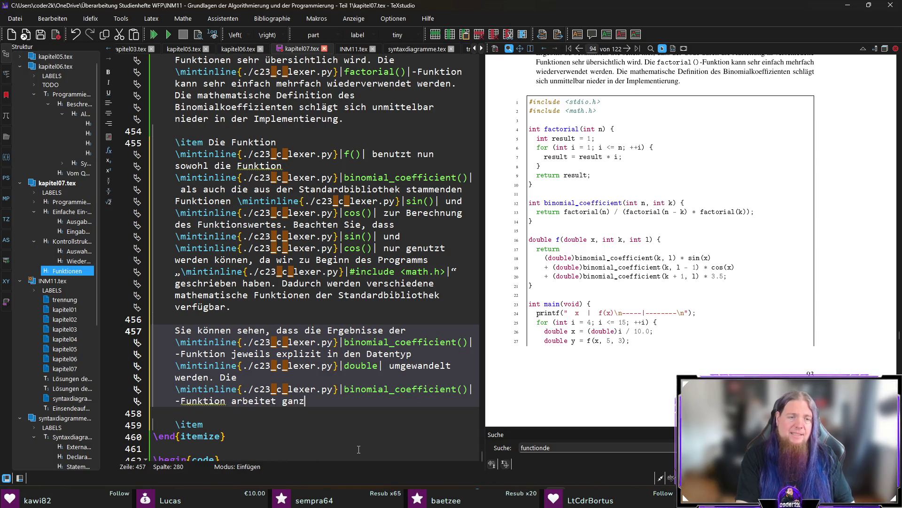
{"action": "type", "text": "zahlig und gibt eine"}
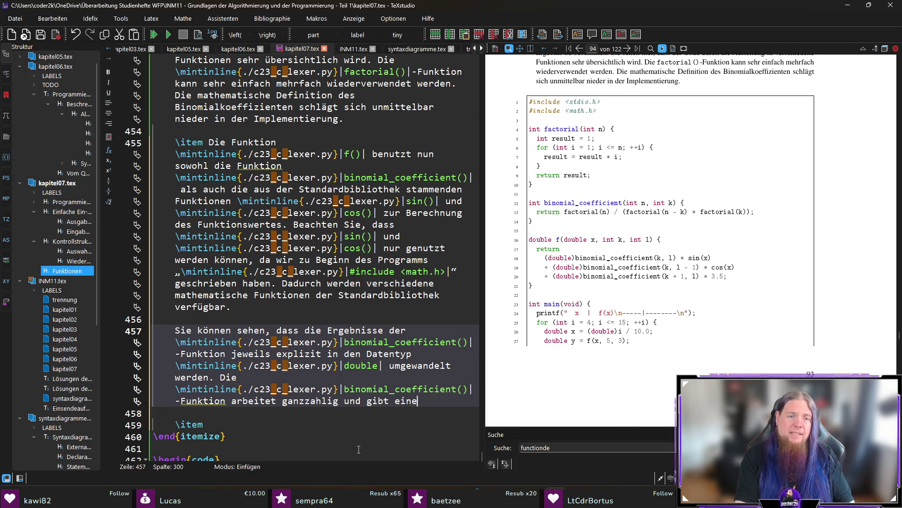
{"action": "type", "text": "n Wert vom Typ \\"}
{"action": "type", "text": "mi"}
{"action": "key", "text": "Return"}
{"action": "type", "text": "int| zurück. "}
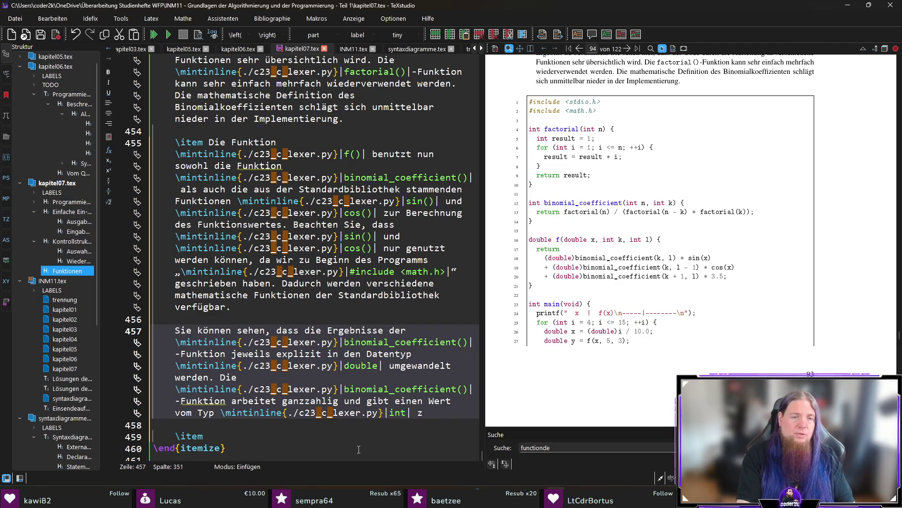
{"action": "type", "text": "Die tri"}
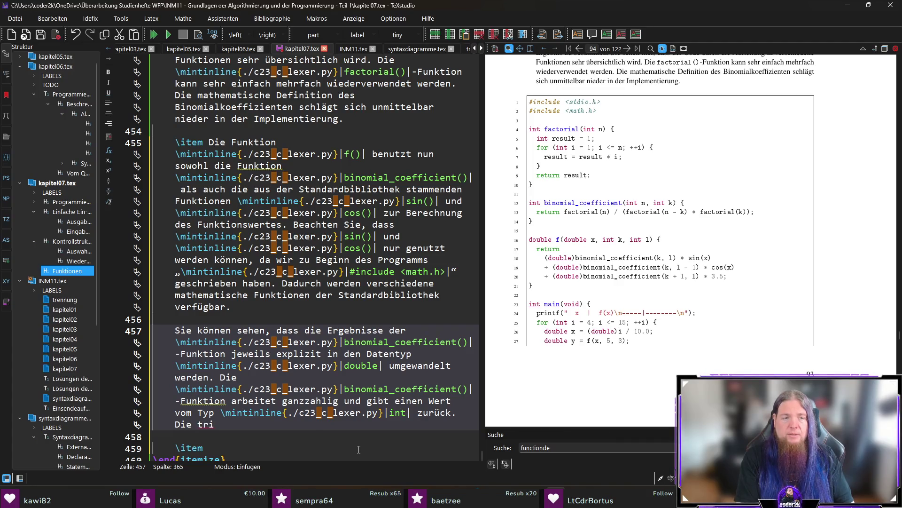
{"action": "type", "text": "gonometrischen Funktionen \\cod"}
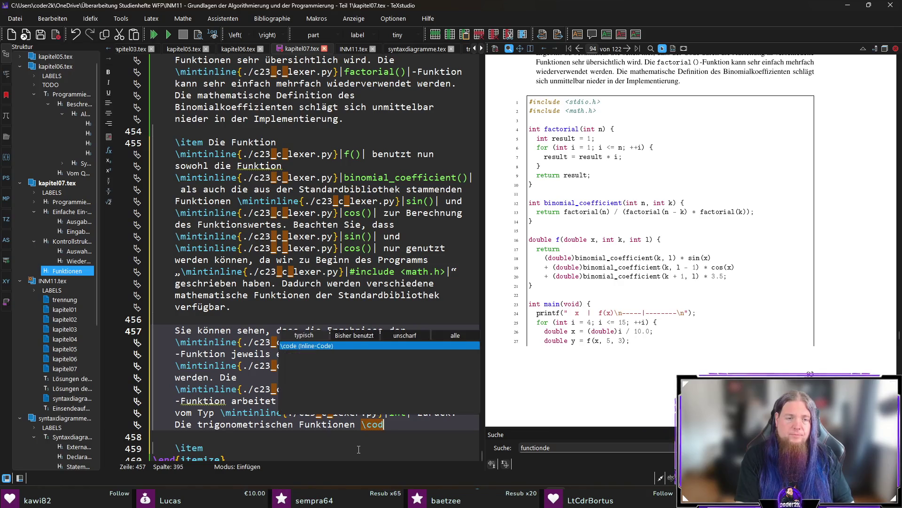
- Write that sin() and cos() return a floating-point value, fixing the typo in 'geben'
{"action": "key", "text": "Return"}
{"action": "type", "text": "sin()"}
{"action": "type", "text": "nd \\cod"}
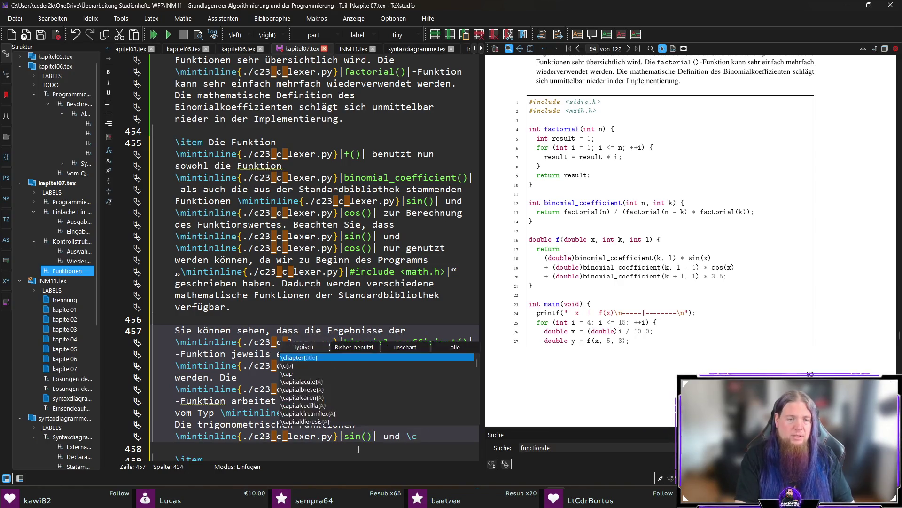
{"action": "key", "text": "Return"}
{"action": "type", "text": "cos()| geebn"}
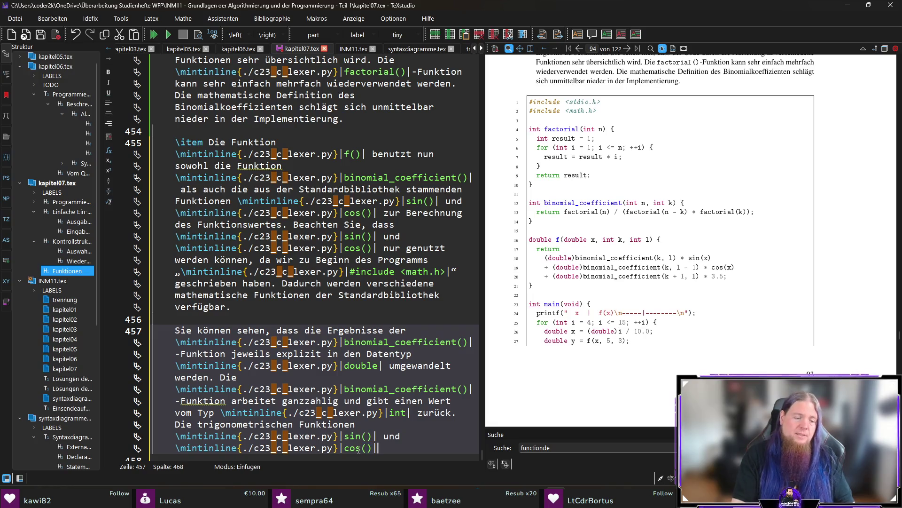
{"action": "key", "text": "BackSpace"}
{"action": "type", "text": "ben"}
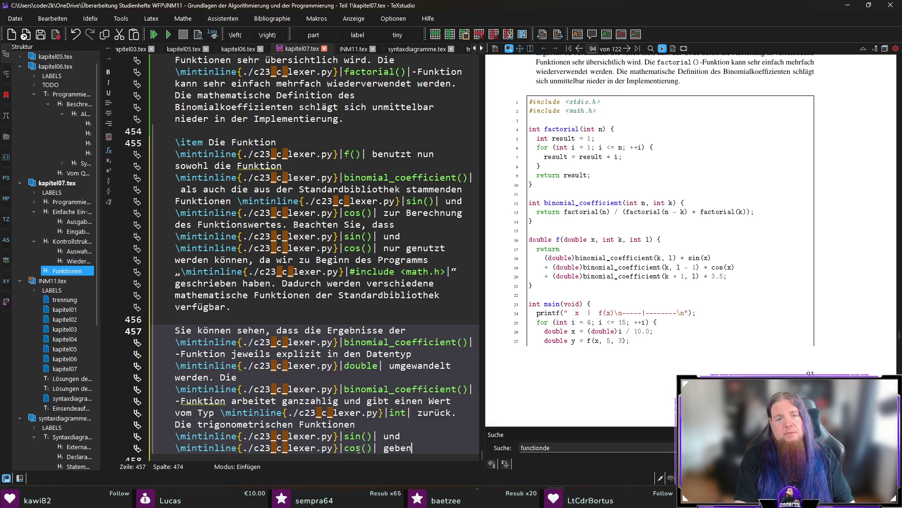
{"action": "type", "text": " jedoch einen Gleitkommawert vom"}
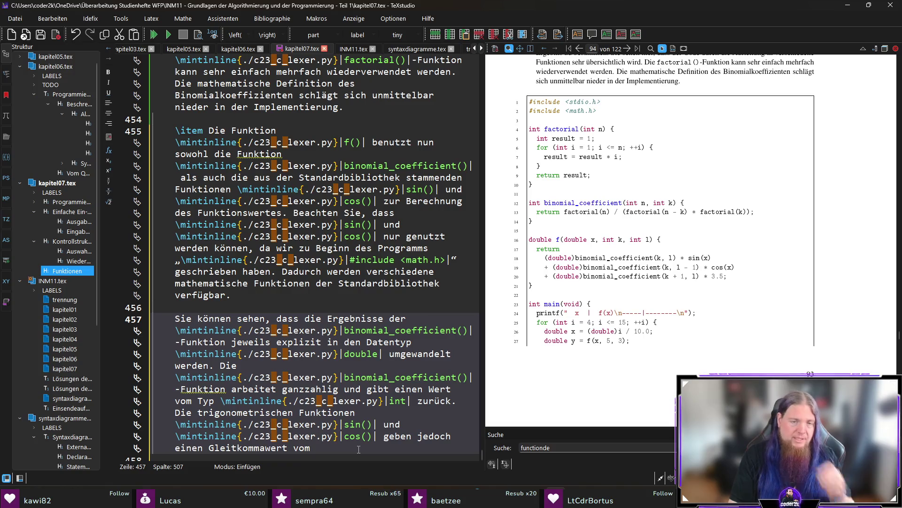
- Reorder the wording to 'jedoch jeweils Typ' and start the double code reference
{"action": "key", "text": "Up"}
{"action": "key", "text": "ctrl+Right"}
{"action": "type", "text": "jeweils"}
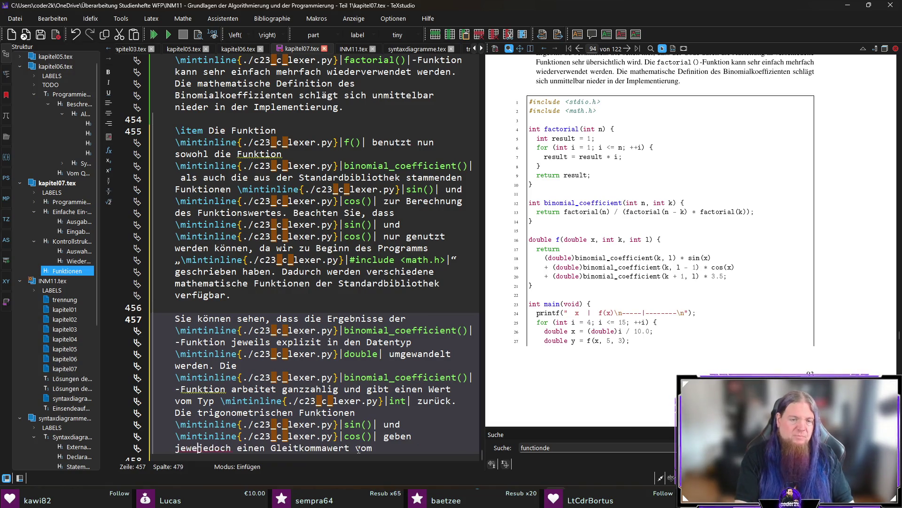
{"action": "key", "text": "ctrl+Delete"}
{"action": "key", "text": "ctrl+BackSpace"}
{"action": "type", "text": "jedoch jeweils "}
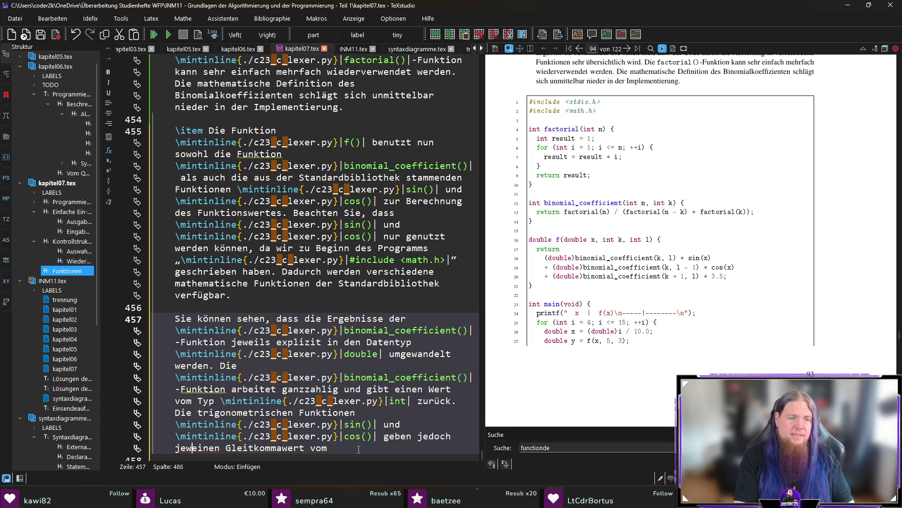
{"action": "type", "text": "Typ \\dou"}
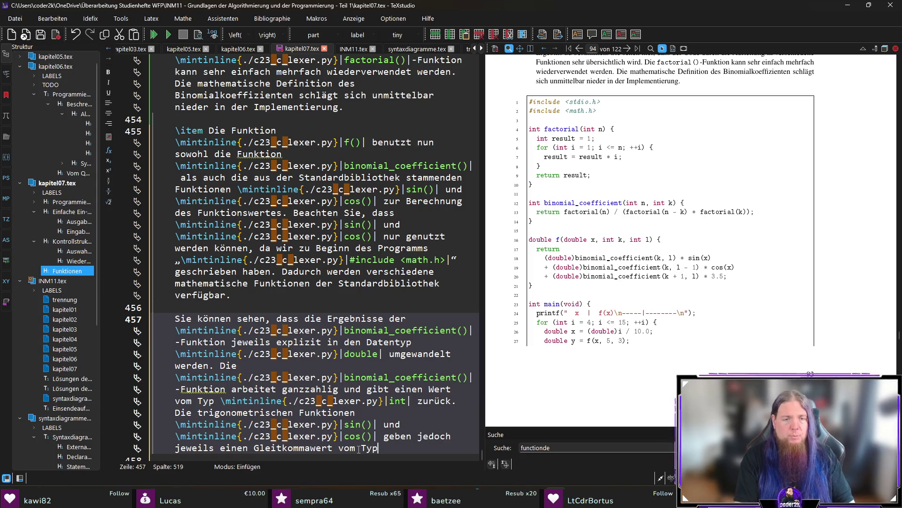
- State that the product of both double values is formed and begin the int value's implicit conversion
{"action": "key", "text": "Return"}
{"action": "type", "text": "do"}
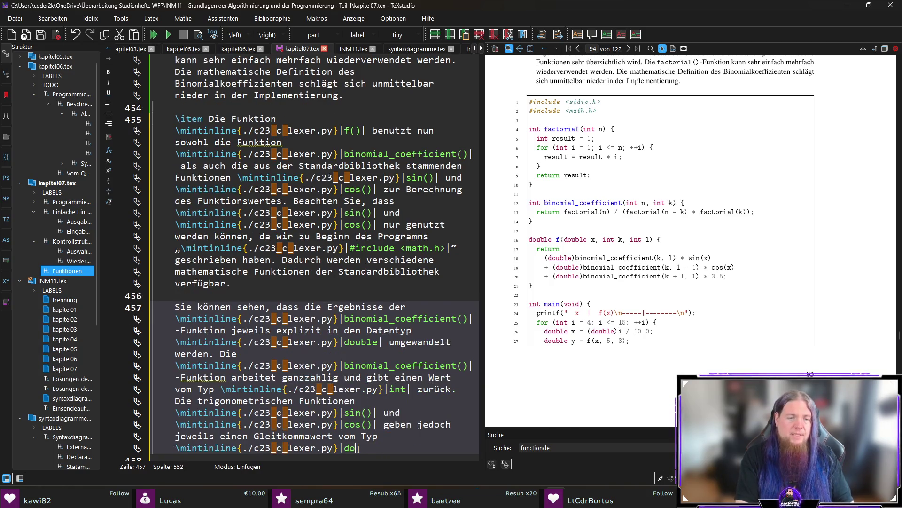
{"action": "type", "text": "uble| zurück. "}
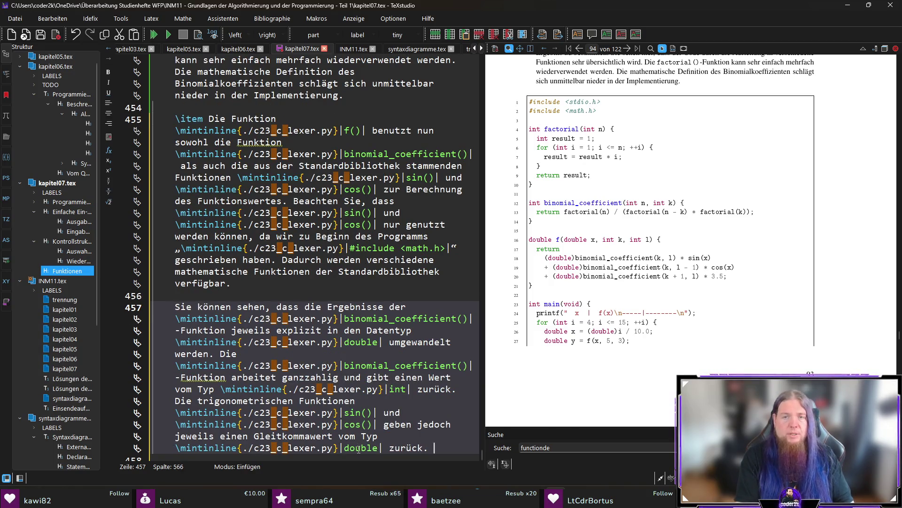
{"action": "type", "text": "Aus die"}
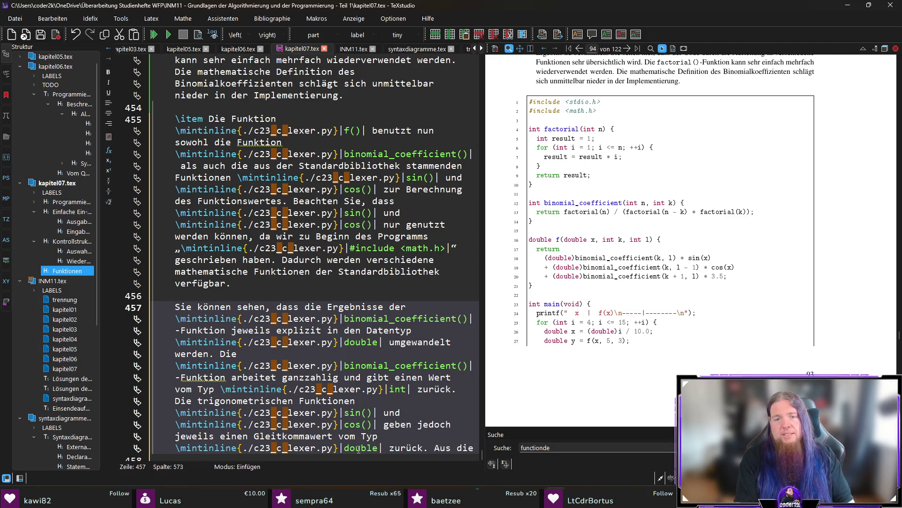
{"action": "type", "text": "sen beiden Werten soll das Produkt gebildet werden"}
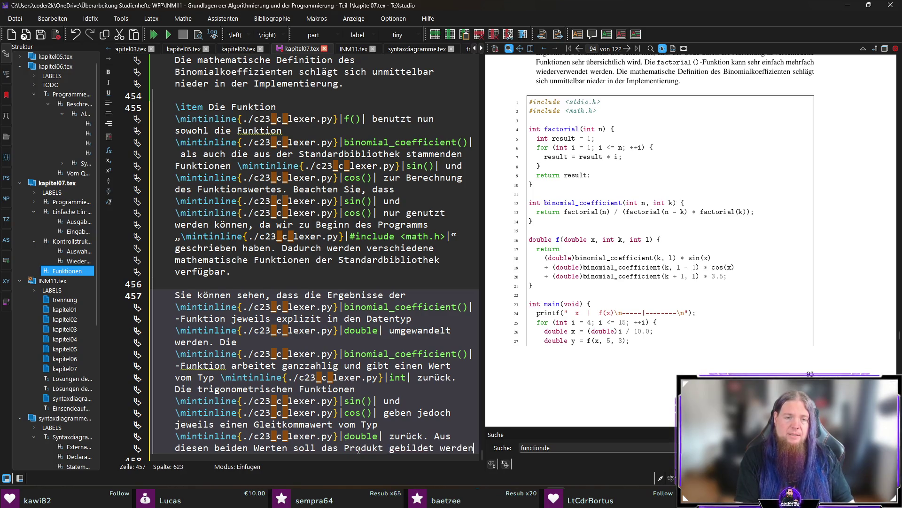
{"action": "type", "text": ". Zwar würde d"}
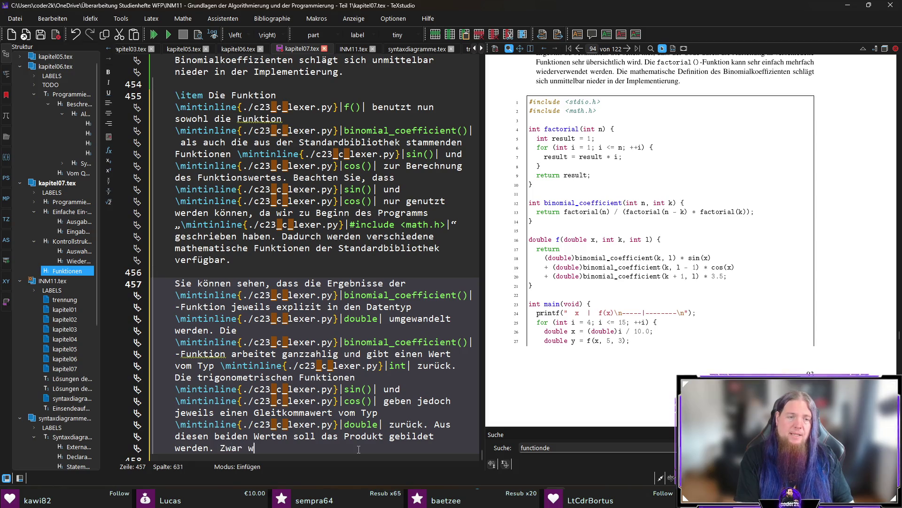
{"action": "type", "text": "er \\m"}
{"action": "key", "text": "Return"}
{"action": "type", "text": "int|-Wert automati"}
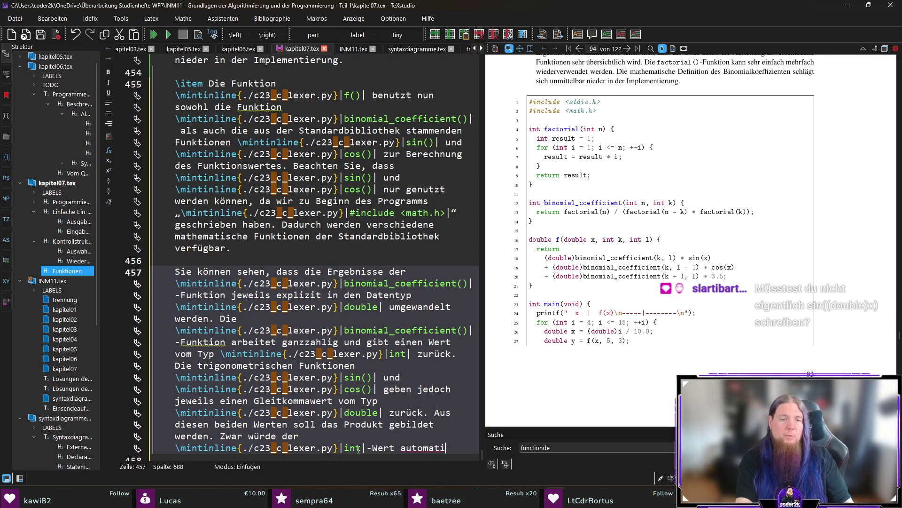
{"action": "type", "text": "sch (also implizit)"}
{"action": "type", "text": " in einen \\code"}
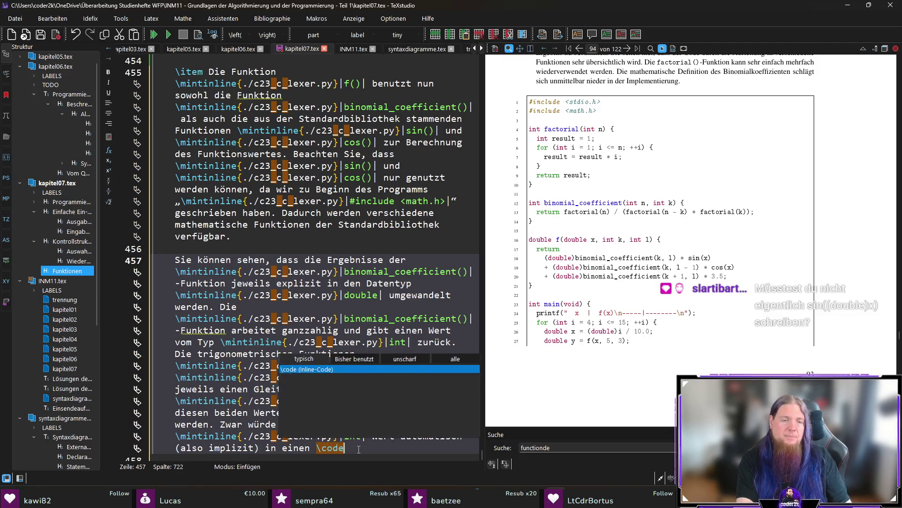
- Finish with 'empfehlen wir, derartige Typumwandlungen explizit zu machen' after the double reference, then save
{"action": "key", "text": "Return"}
{"action": "type", "text": "double"}
{"action": "key", "text": "Right"}
{"action": "type", "text": "-Wert u"}
{"action": "type", "text": "mgewandelt werden"}
{"action": "type", "text": ", jedoch empfehlen wi"}
{"action": "type", "text": "r "}
{"action": "type", "text": "derartige"}
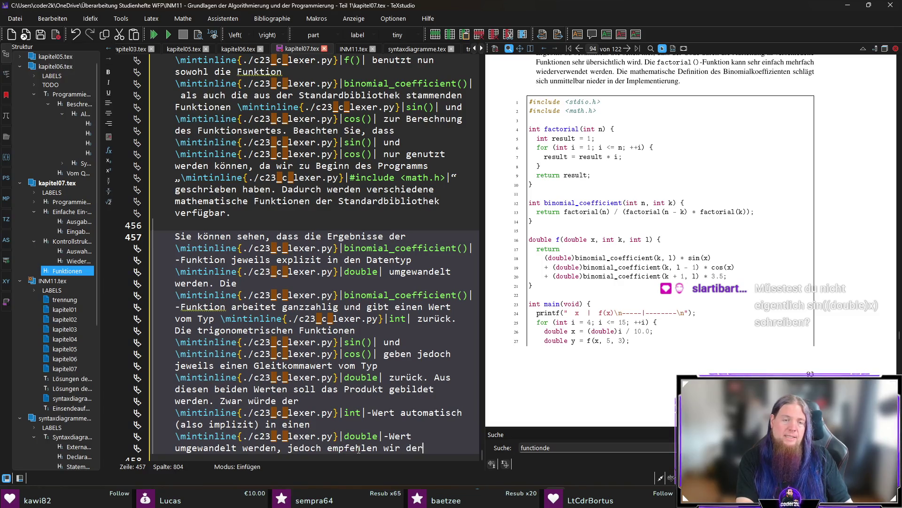
{"action": "key", "text": "BackSpace"}
{"action": "type", "text": ","}
{"action": "key", "text": "End"}
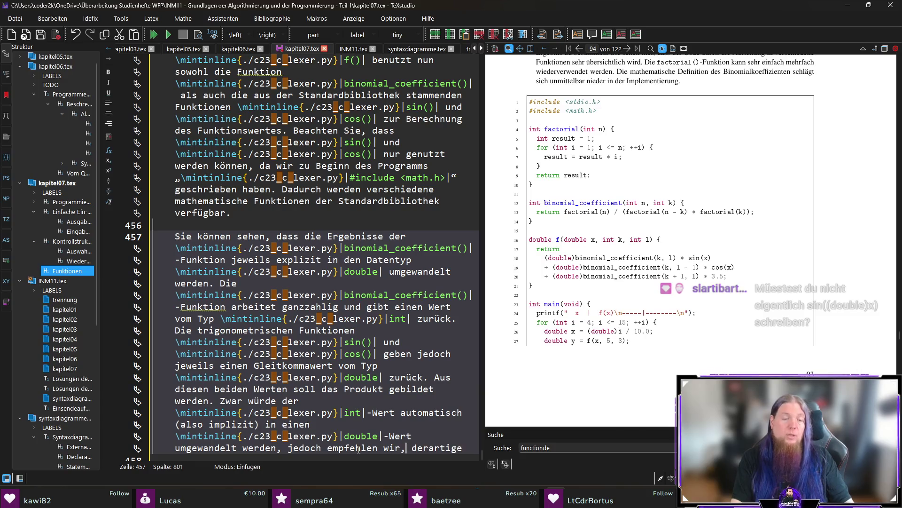
{"action": "type", "text": "T"}
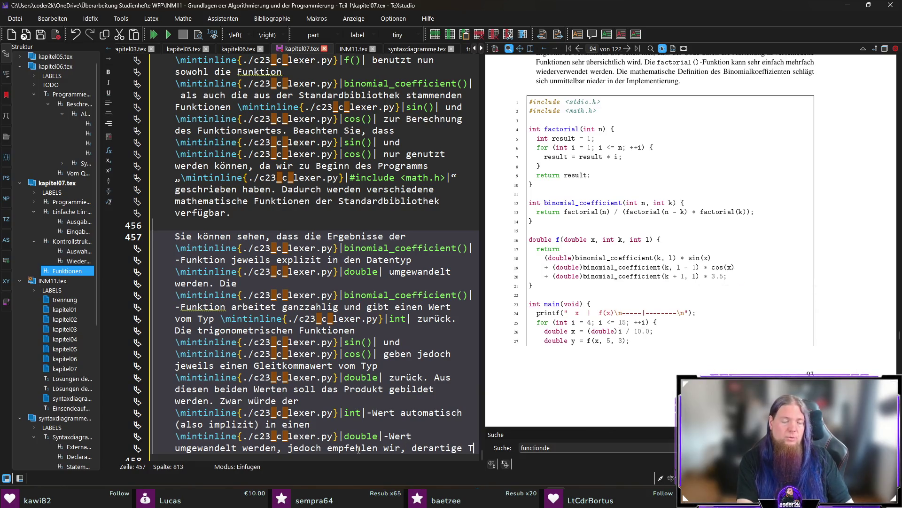
{"action": "type", "text": "ypumwandlungen explizit zu machen."}
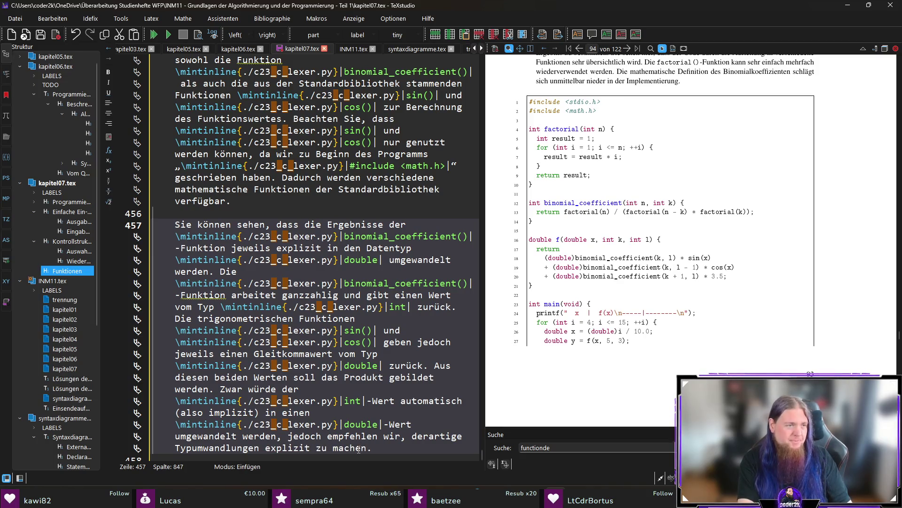
{"action": "key", "text": "ctrl+s"}
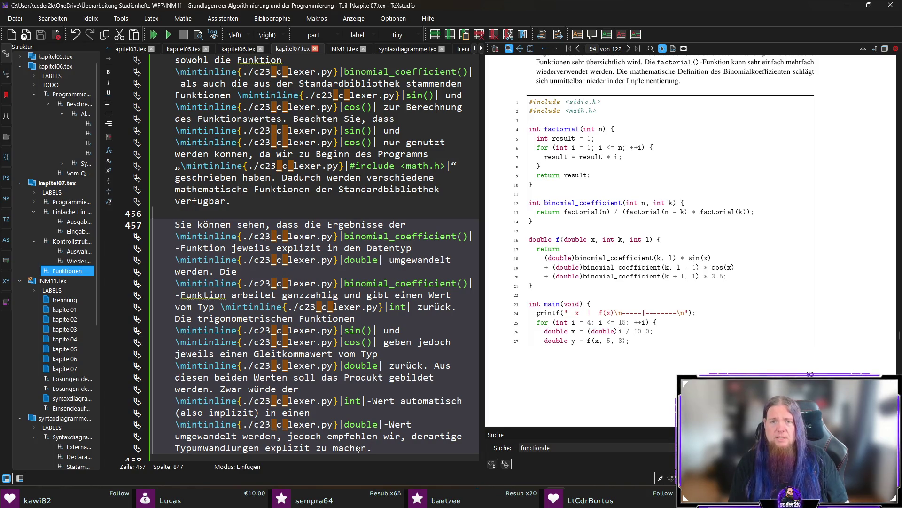
- Check the code listing with the PDF magnifier and begin a paragraph 'Auch bei der Funktion f() können Sie wieder sehen…'
{"action": "left_click_drag", "start_coordinate": [571, 239], "coordinate": [664, 239]}
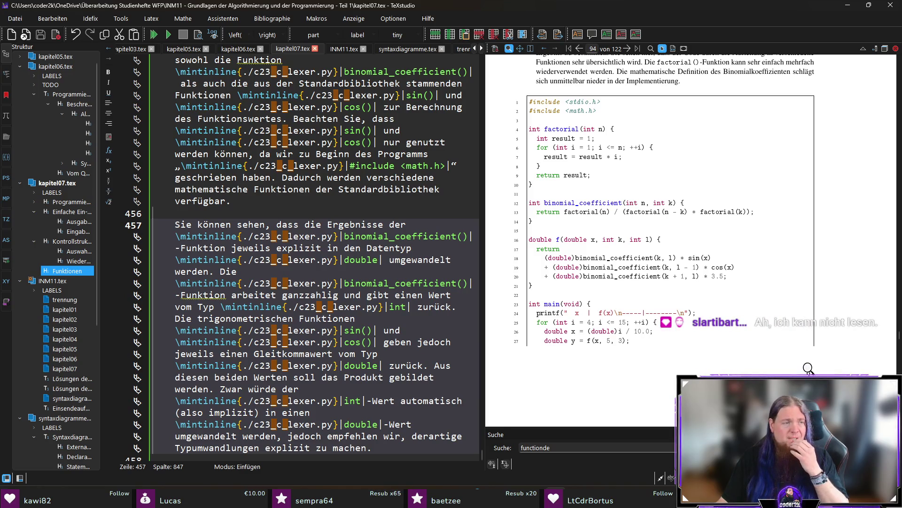
{"action": "scroll", "coordinate": [400, 396], "scroll_direction": "down", "scroll_amount": 2}
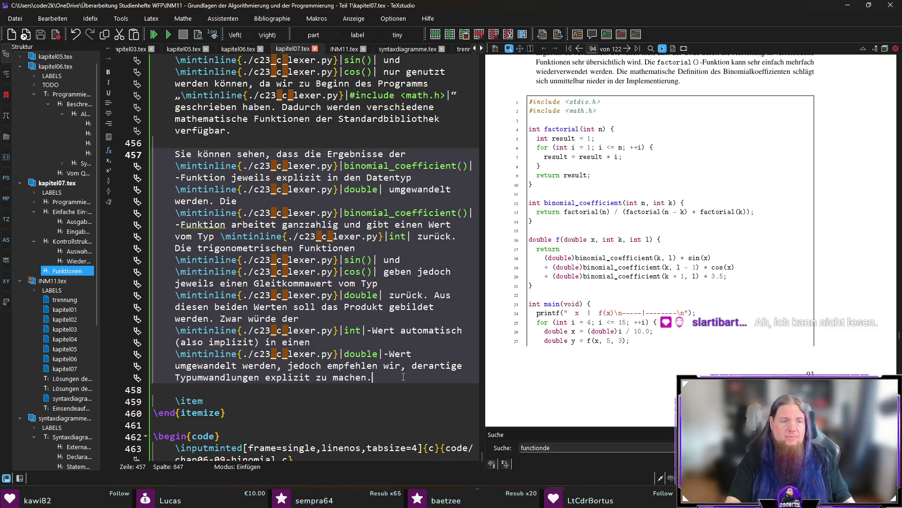
{"action": "key", "text": "Return"}
{"action": "key", "text": "Return"}
{"action": "type", "text": "Auch bei der Funktion"}
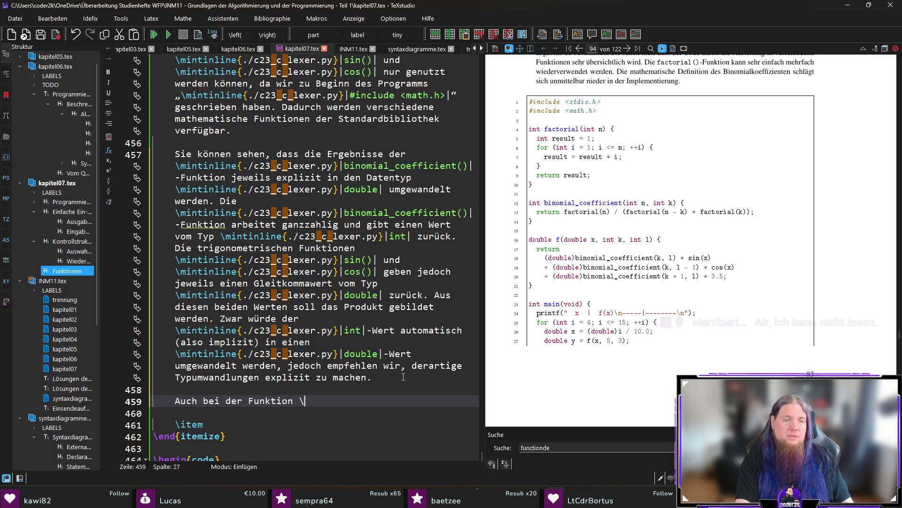
{"action": "type", "text": " \\mintinline{./c23_c_lexer.py}|f()| können S"}
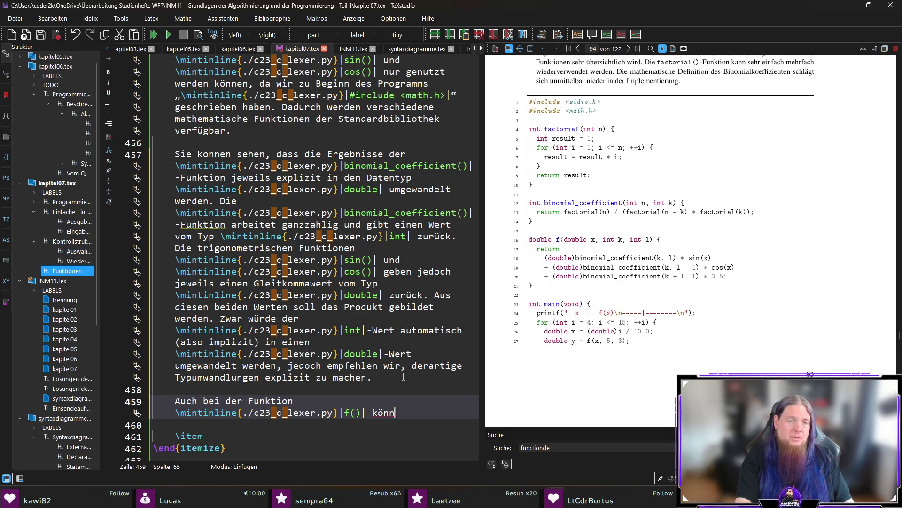
{"action": "type", "text": "ie wieder"}
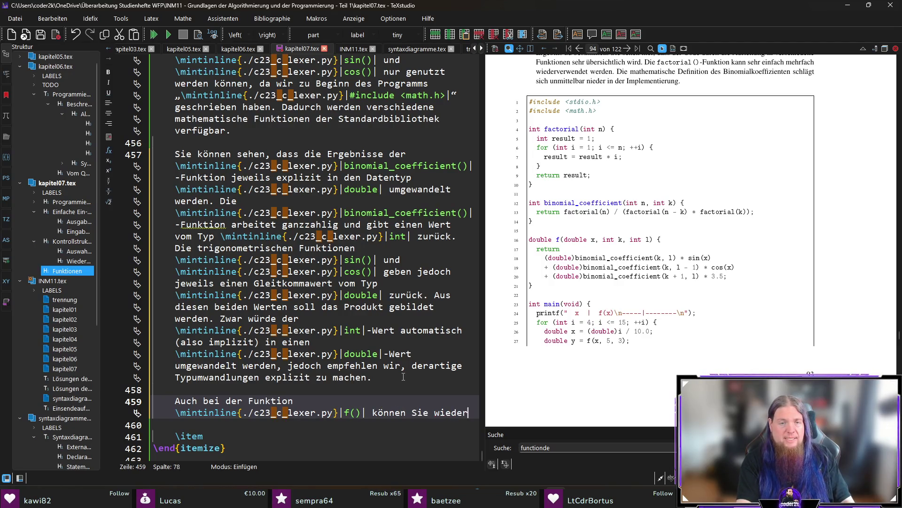
{"action": "type", "text": " sehen, dass "}
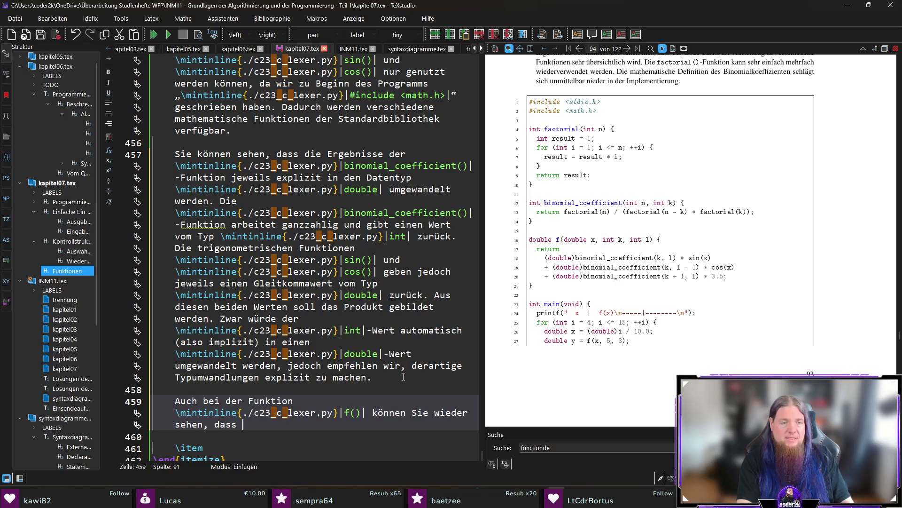
{"action": "type", "text": "dies"}
- Complete the sentence with 'sie unmittelbar die mathematische Definition nachbildet.' and save kapitel07.tex
{"action": "key", "text": "BackSpace"}
{"action": "key", "text": "BackSpace"}
{"action": "key", "text": "BackSpace"}
{"action": "type", "text": "sie"}
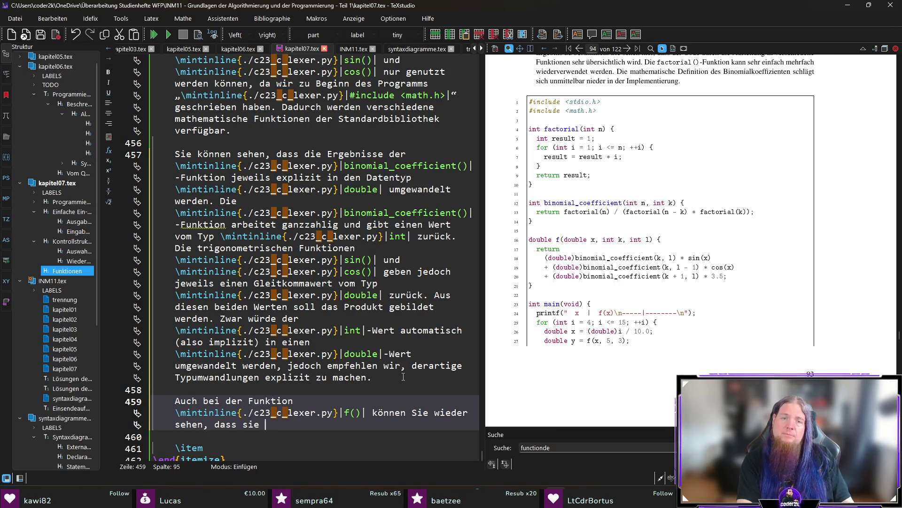
{"action": "type", "text": " sehr"}
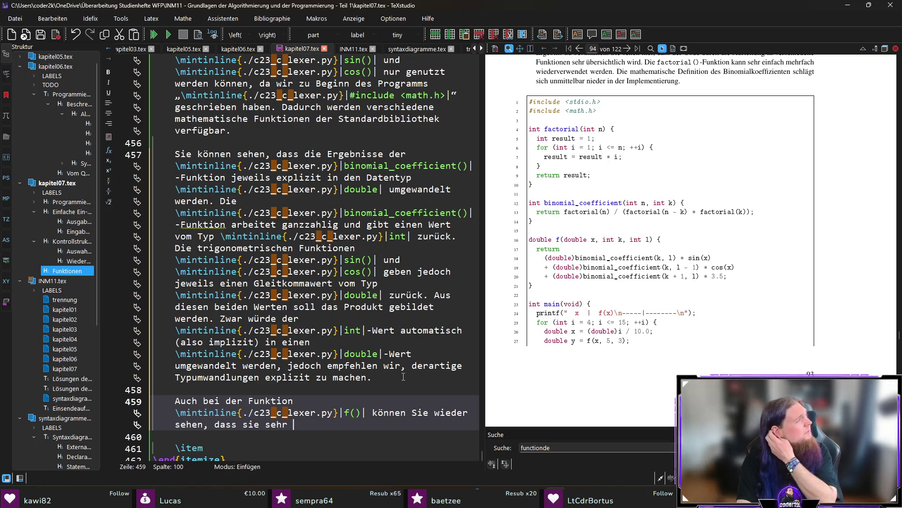
{"action": "key", "text": "BackSpace"}
{"action": "key", "text": "BackSpace"}
{"action": "key", "text": "BackSpace"}
{"action": "type", "text": "unmittelbar die "}
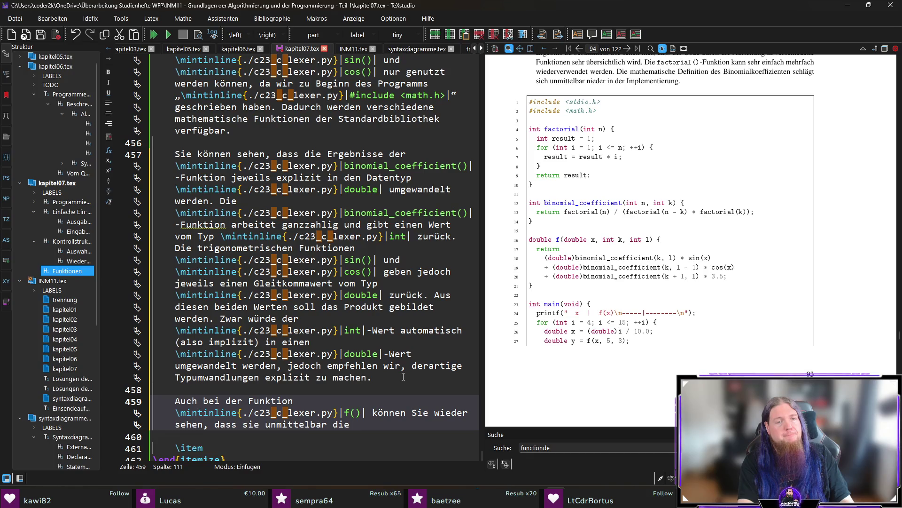
{"action": "type", "text": "mathematische "}
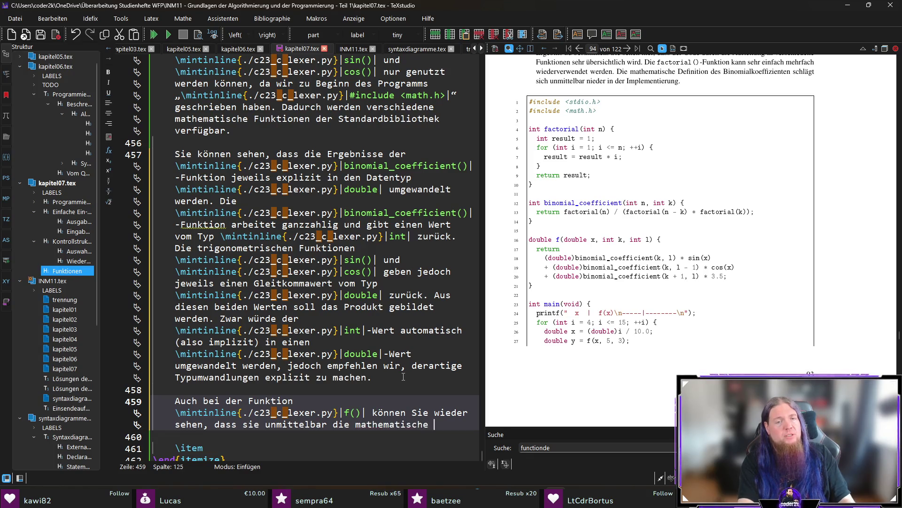
{"action": "type", "text": "Definition nachf"}
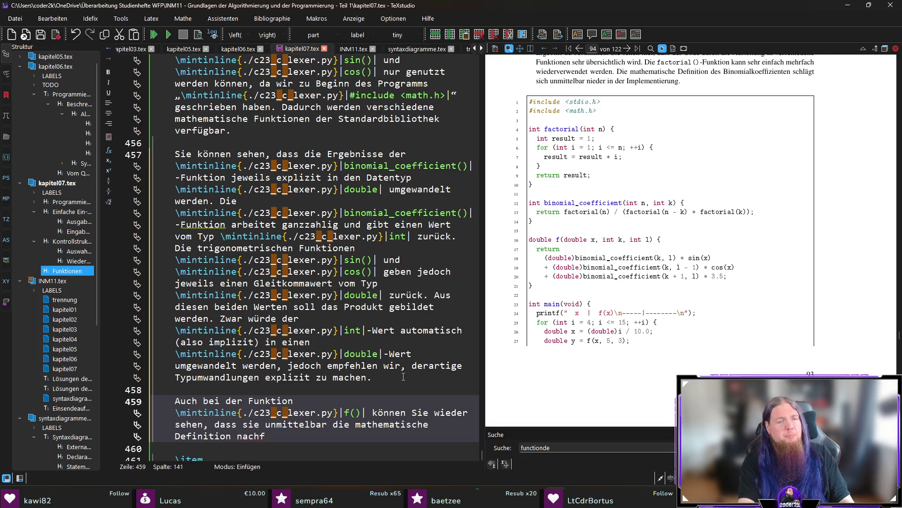
{"action": "key", "text": "BackSpace"}
{"action": "type", "text": "bildet."}
{"action": "key", "text": "ctrl+s"}
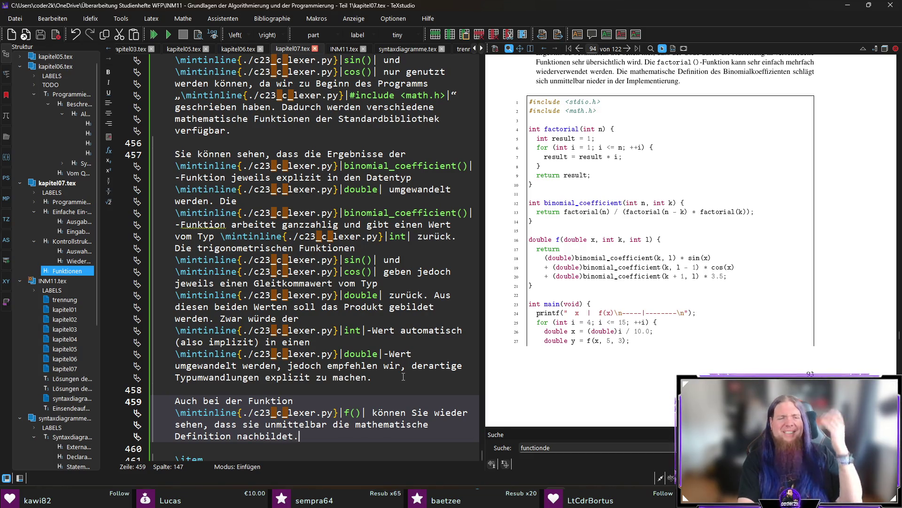
{"action": "key", "text": "Down"}
{"action": "key", "text": "Down"}
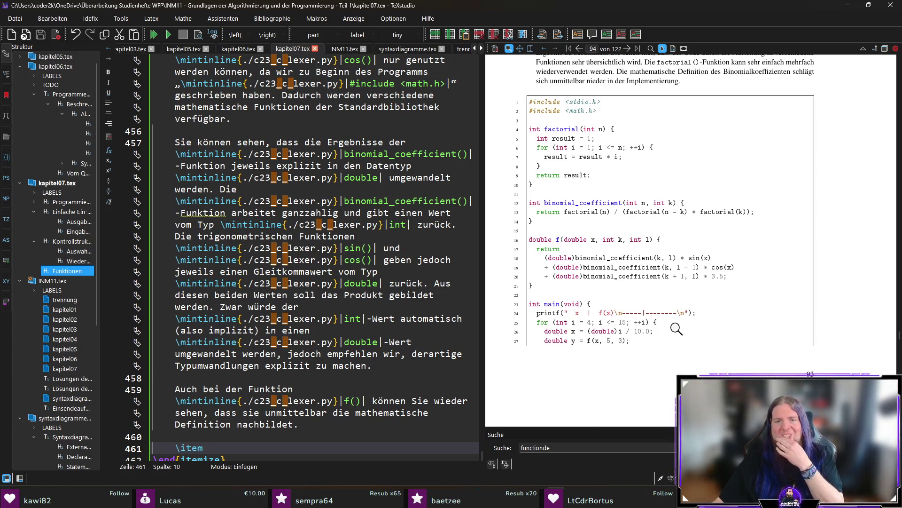
{"action": "scroll", "coordinate": [677, 327], "scroll_direction": "down", "scroll_amount": 5}
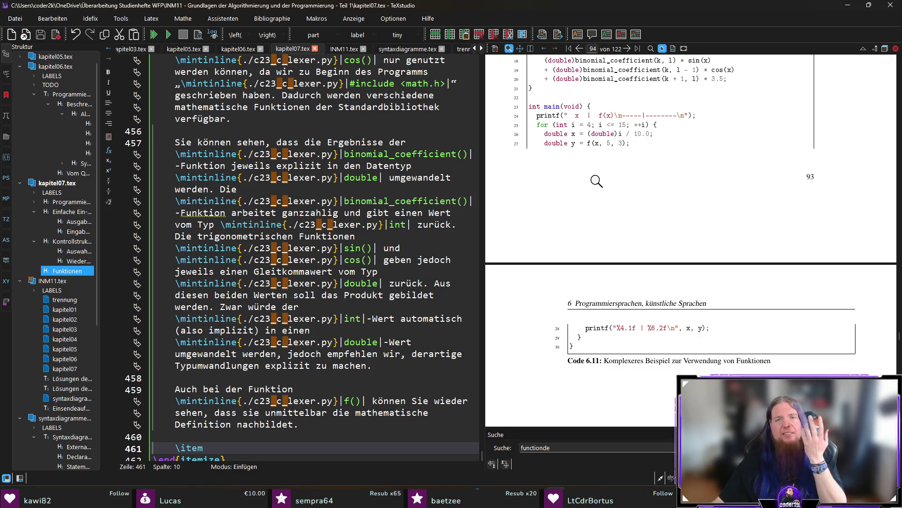
{"action": "mouse_move", "coordinate": [576, 128]}
{"action": "left_mouse_down"}
{"action": "mouse_move", "coordinate": [677, 129]}
{"action": "mouse_move", "coordinate": [585, 126]}
{"action": "left_mouse_up"}
{"action": "scroll", "coordinate": [288, 342], "scroll_direction": "down", "scroll_amount": 3}
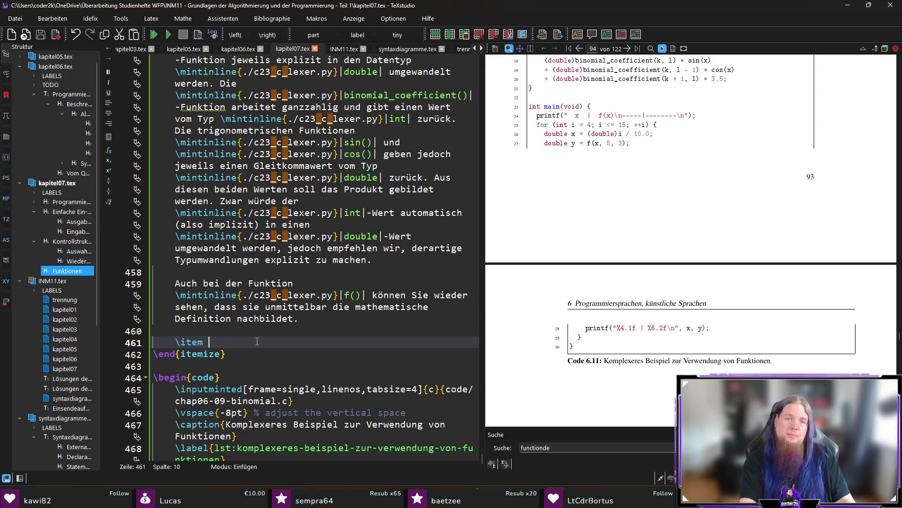
- Write that main() outputs the required value table, replacing 'anzufertigen' with 'auszugeben'
{"action": "type", "text": "Die Aufgabe der \\"}
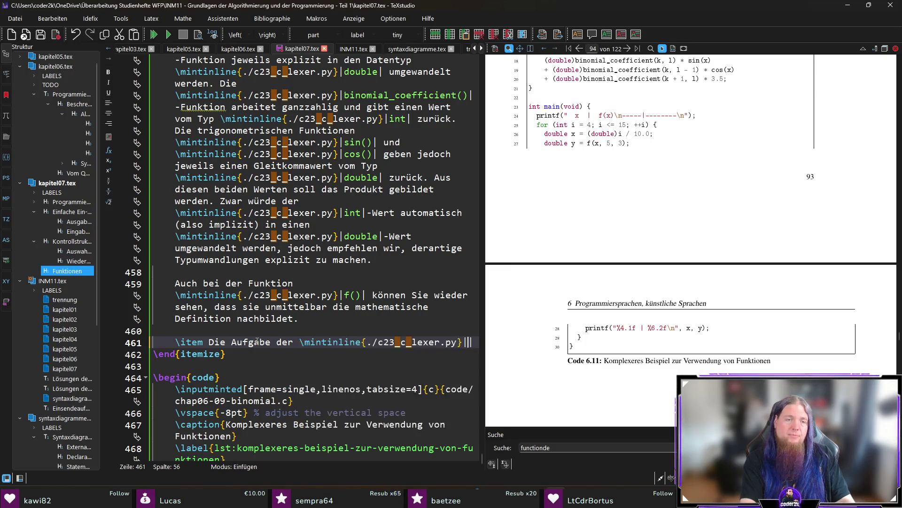
{"action": "type", "text": "mintinline{./c23_c_lexer.py}|main()|-Funktion ist es nun, "}
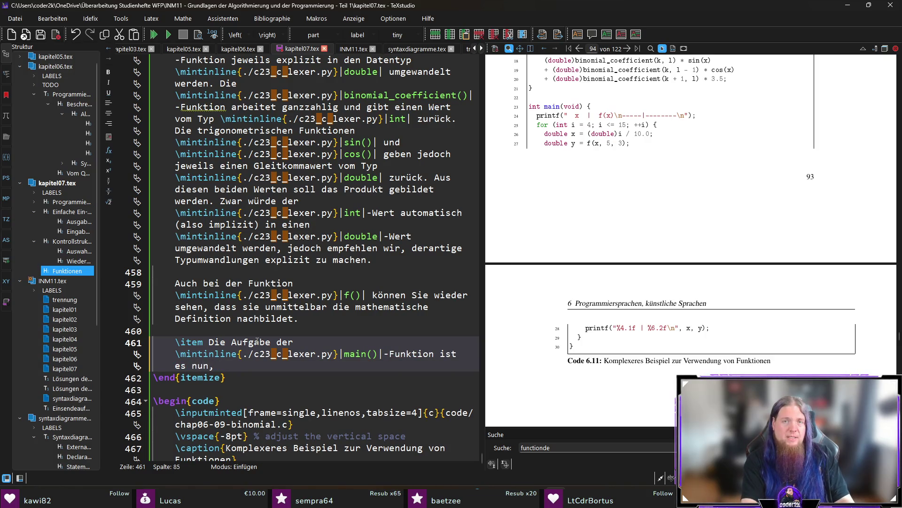
{"action": "type", "text": "die geforderte Wertet"}
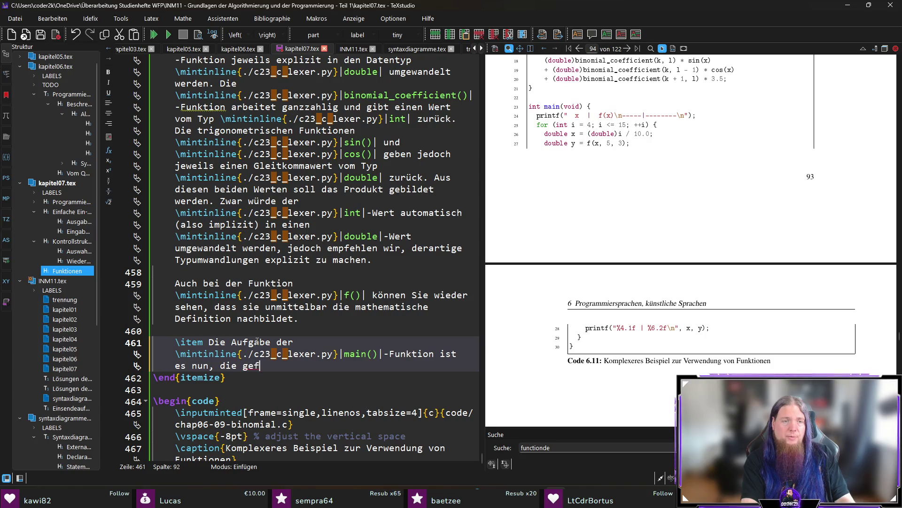
{"action": "type", "text": "abell"}
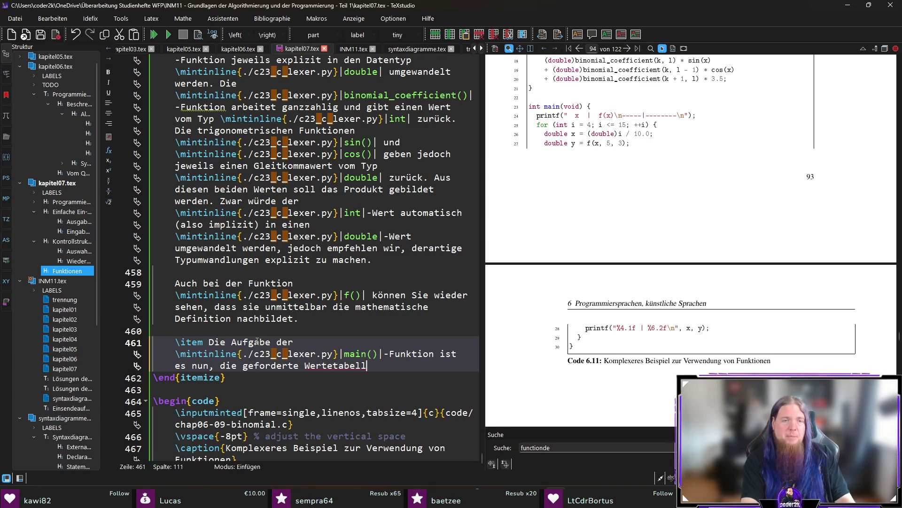
{"action": "type", "text": "e anzufertigen."}
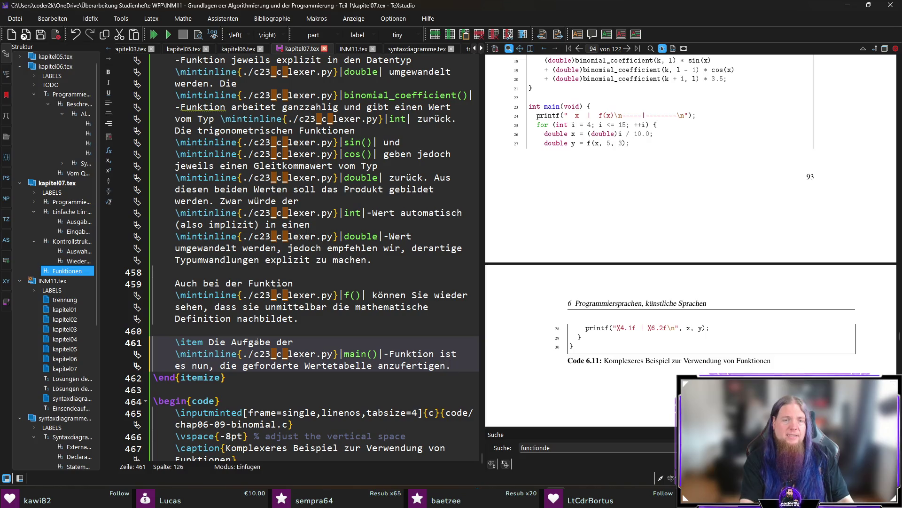
{"action": "key", "text": "Left"}
{"action": "key", "text": "ctrl+shift+Left"}
{"action": "type", "text": "auszugeben"}
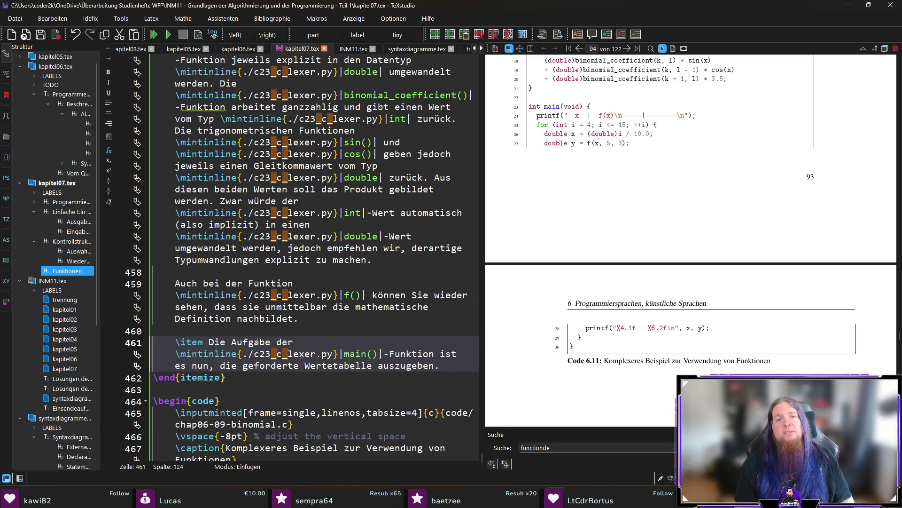
- Note the for loop's counter i is an int though values run from 0,4 to 1,5
{"action": "type", "text": "Interessant "}
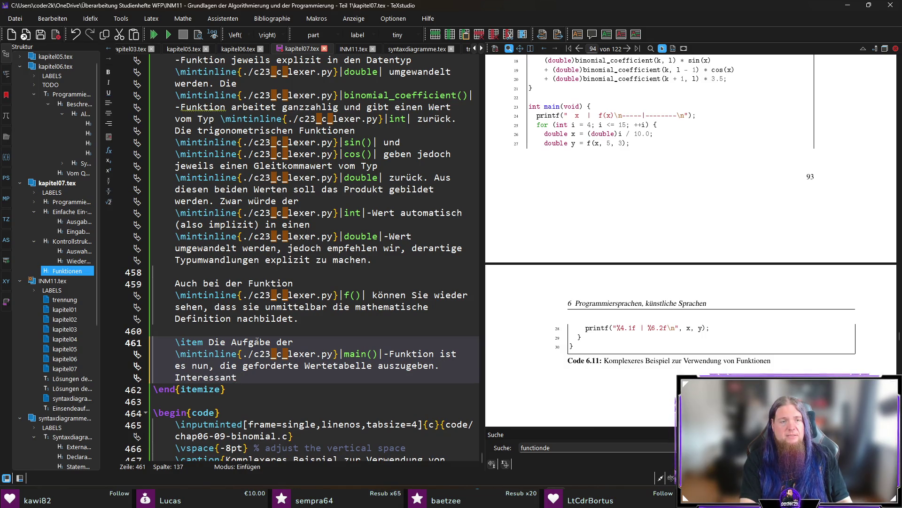
{"action": "type", "text": "ist hierbei insbesondere, dass die "}
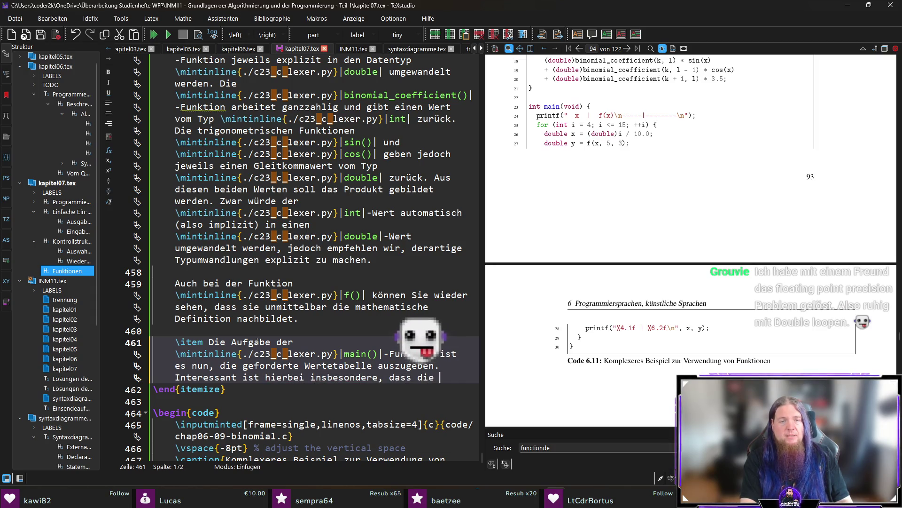
{"action": "type", "text": "\\mintinline{./c23_c_lexer.py}|for|-Schleife "}
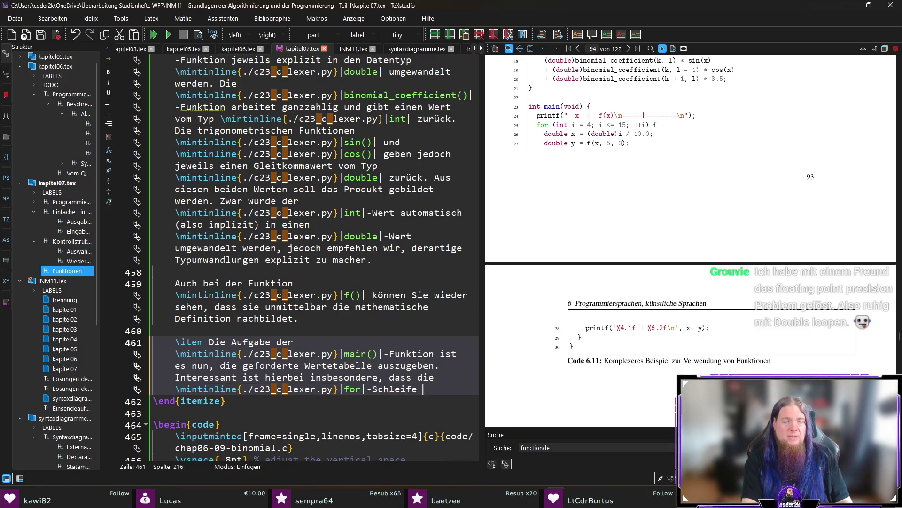
{"action": "type", "text": "als Iterationsvariable"}
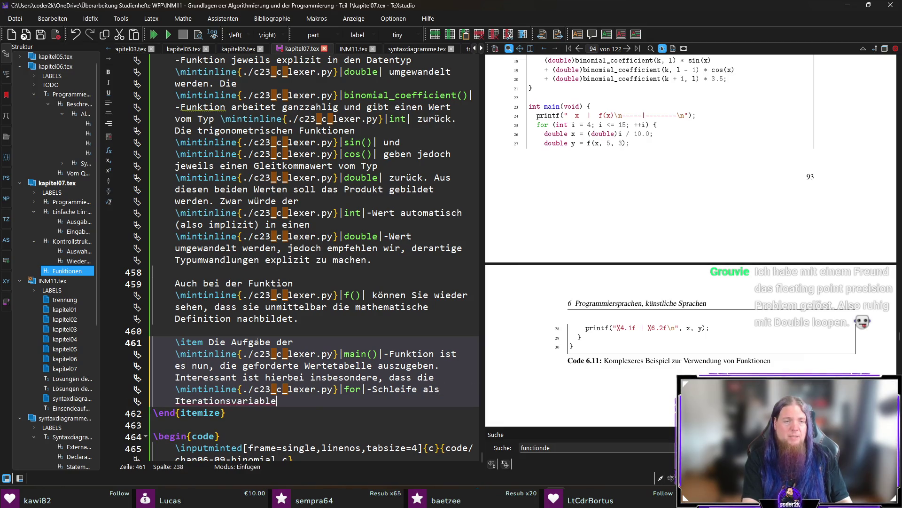
{"action": "key", "text": "ctrl+shift+Left"}
{"action": "type", "text": "Zä"}
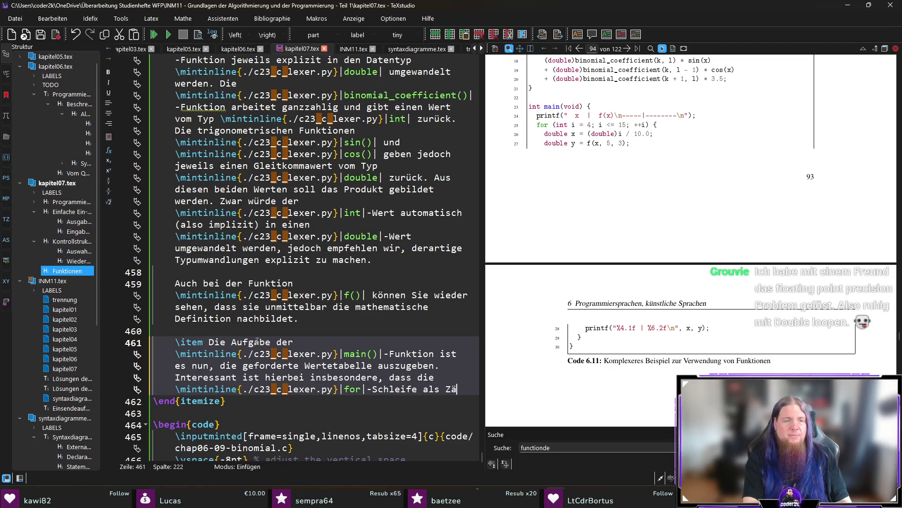
{"action": "type", "text": "hlvariable \\"}
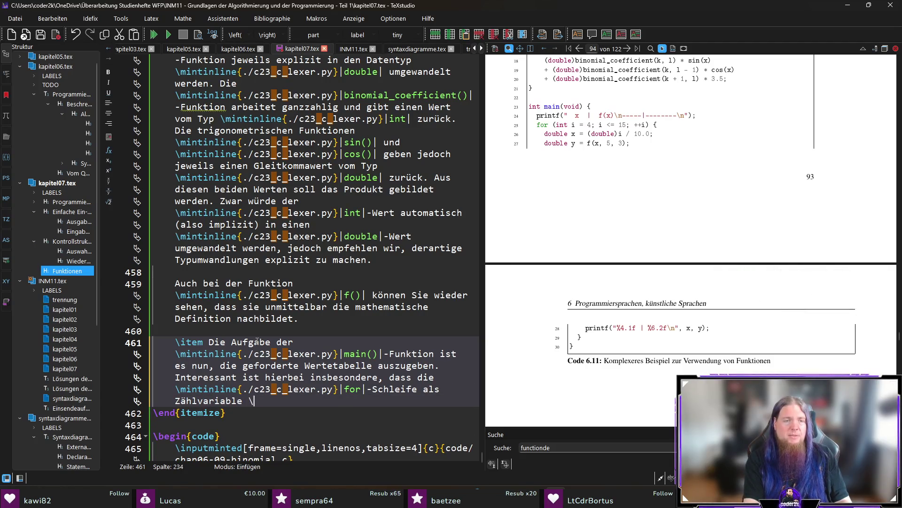
{"action": "type", "text": "mintinline{./c23_c_lexer.py}|i| eine Varia"}
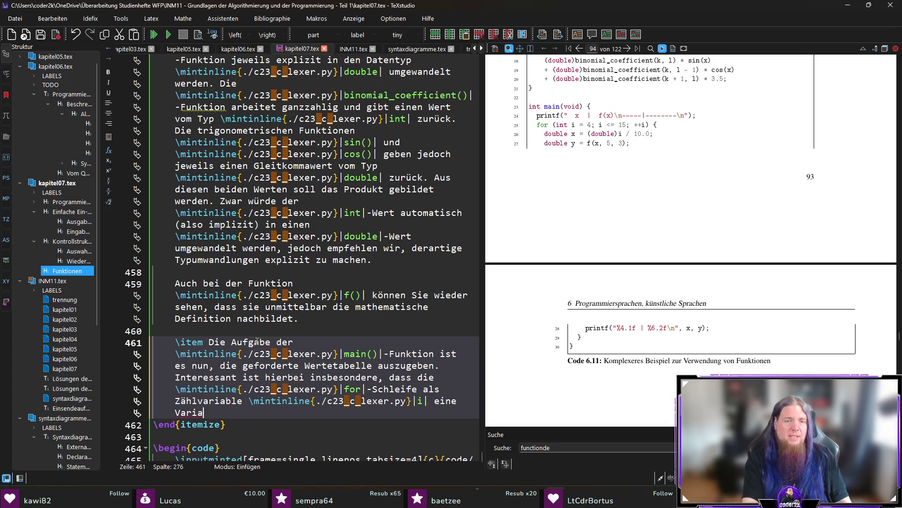
{"action": "type", "text": "ble vom Typ \\mintinline{./c23_c_lexer.py}|int| b"}
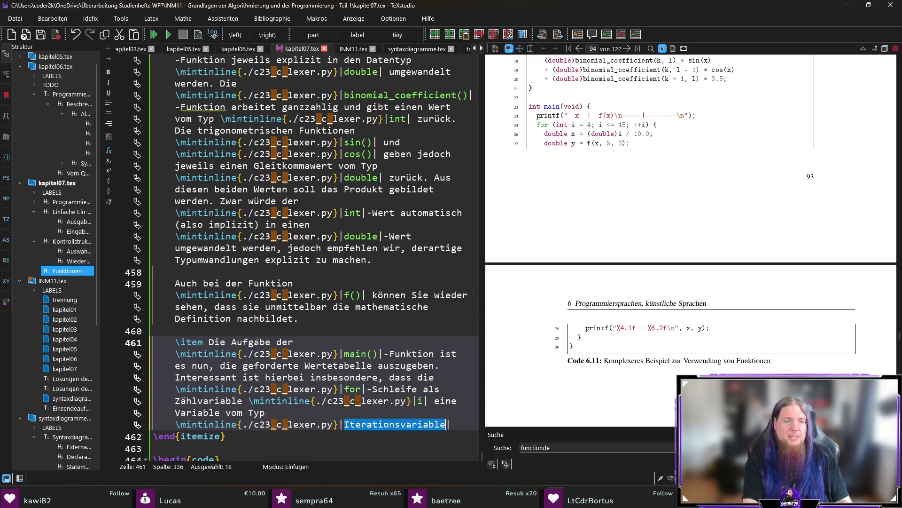
{"action": "type", "text": "enutzt, ob"}
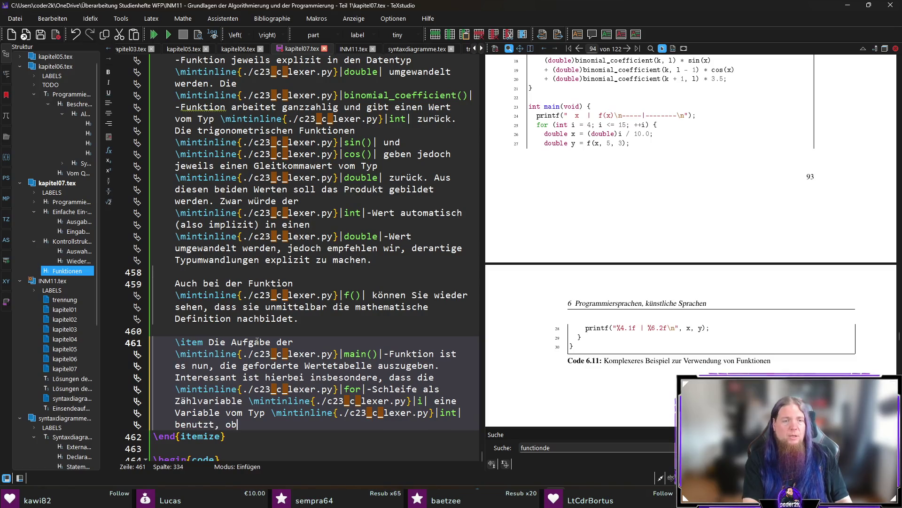
{"action": "type", "text": "wohl wir eigentlich "}
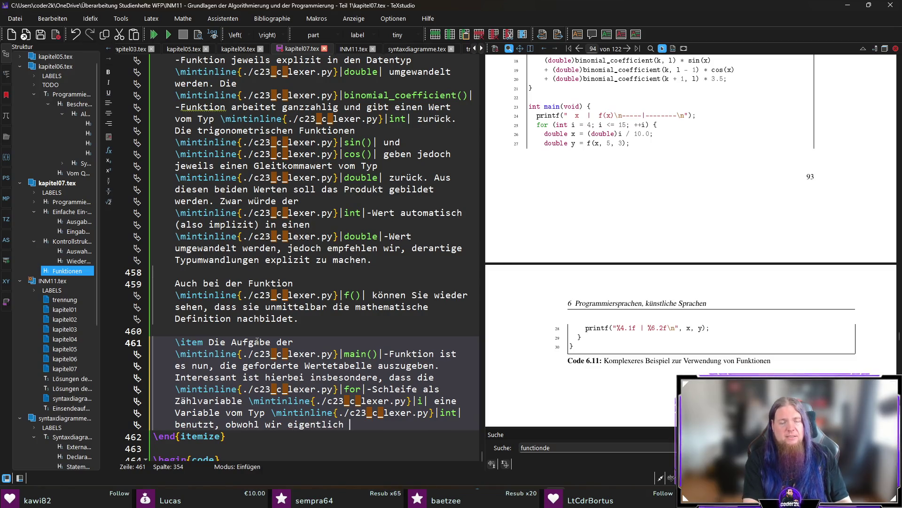
{"action": "type", "text": "über den Wertebre"}
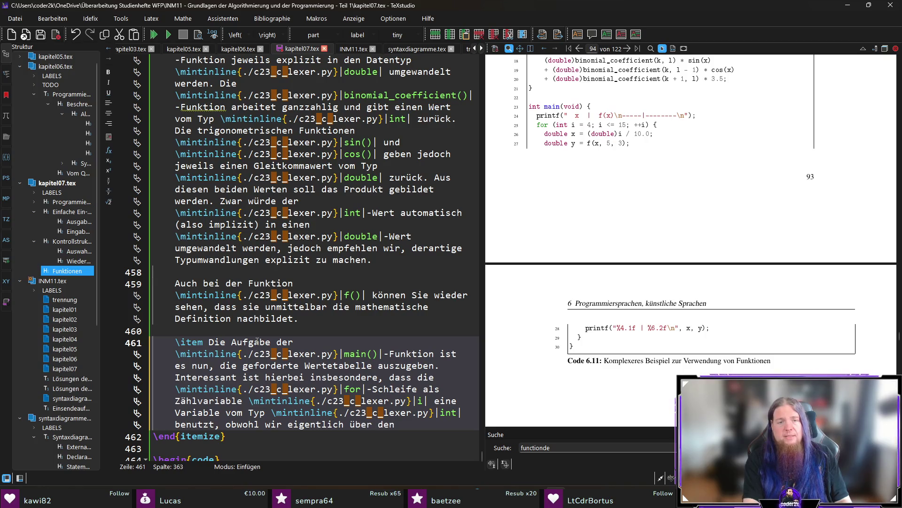
{"action": "key", "text": "BackSpace"}
{"action": "key", "text": "BackSpace"}
{"action": "type", "text": "ereich"}
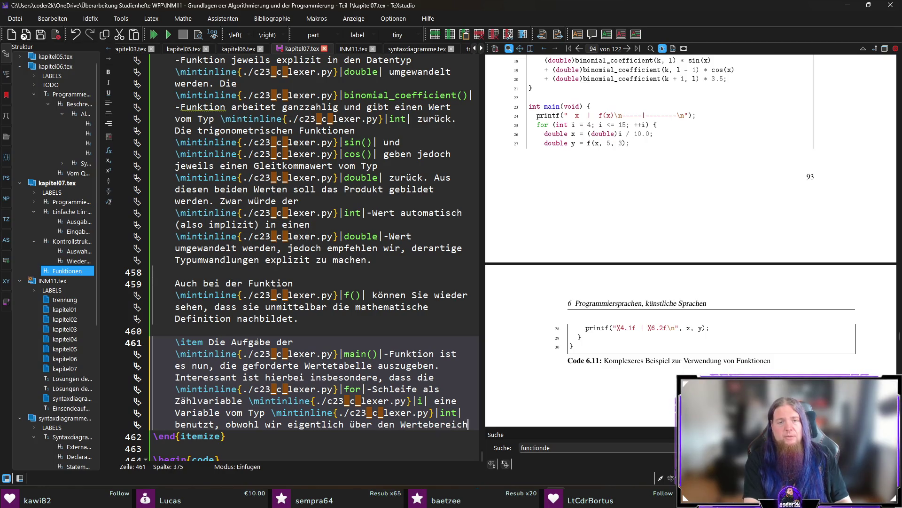
{"action": "type", "text": " von $0,4$ bis "}
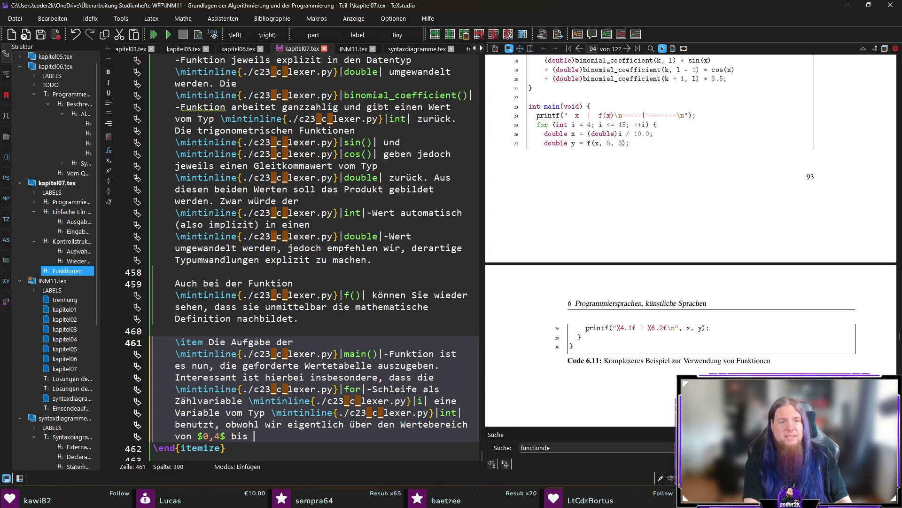
{"action": "type", "text": "$"}
{"action": "type", "text": "1,"}
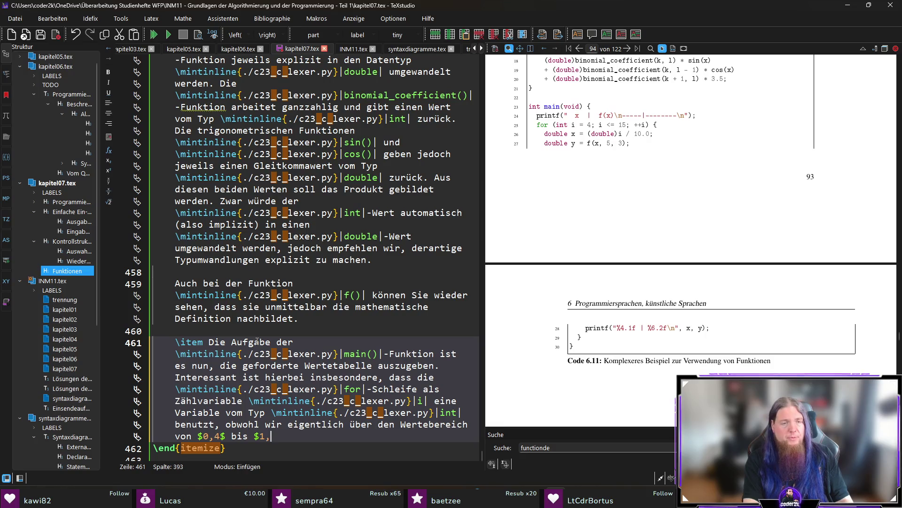
{"action": "type", "text": "5$ lau"}
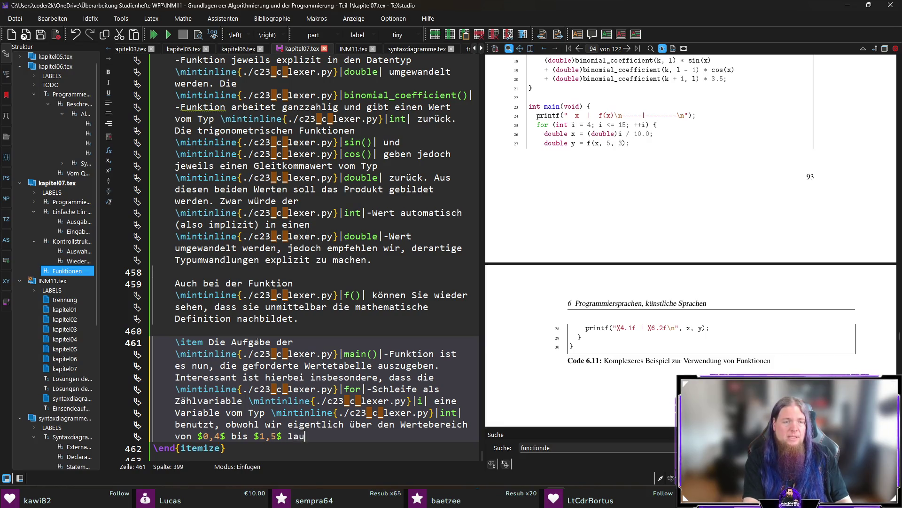
{"action": "type", "text": "fen wollen. W"}
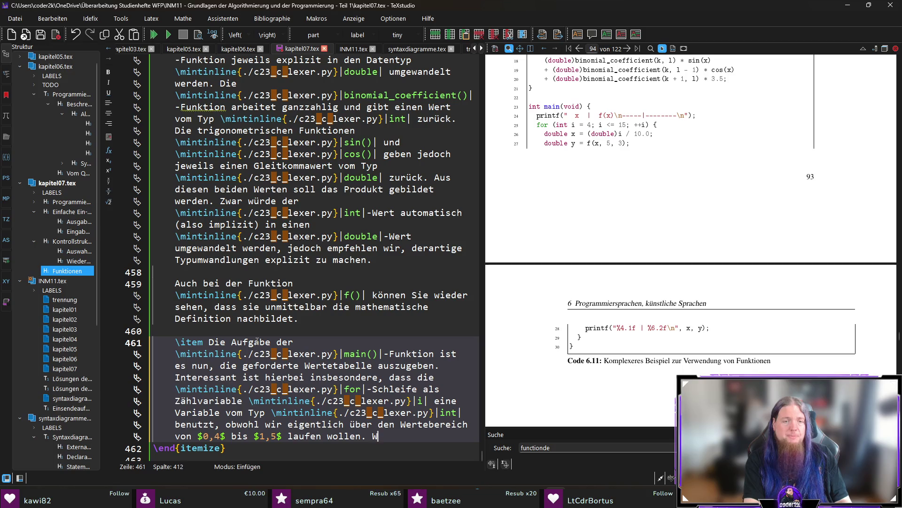
{"action": "type", "text": "arum wurde hier also kein D"}
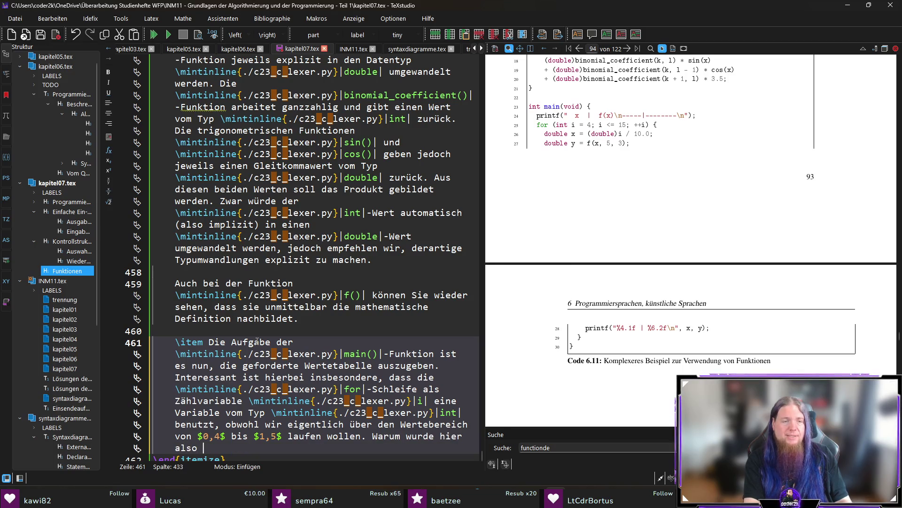
{"action": "key", "text": "BackSpace"}
- End the question with an inline double reference and '-Wert benutzt?', fixing typos, then add blank lines
{"action": "type", "text": "min"}
{"action": "key", "text": "Return"}
{"action": "type", "text": "douböe"}
{"action": "key", "text": "Left"}
{"action": "key", "text": "Left"}
{"action": "key", "text": "BackSpace"}
{"action": "type", "text": "l"}
{"action": "key", "text": "End"}
{"action": "type", "text": "-Wert gve"}
{"action": "key", "text": "BackSpace"}
{"action": "type", "text": "benutzt?"}
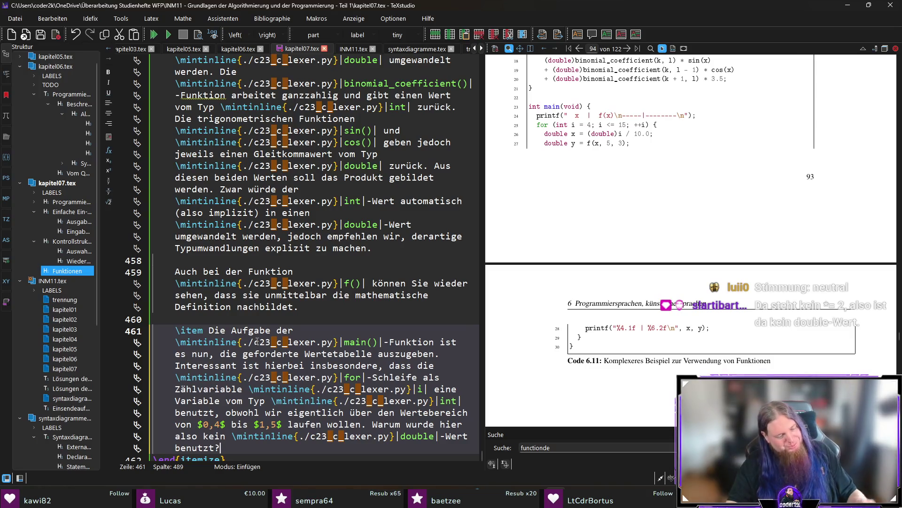
{"action": "key", "text": "Return"}
{"action": "key", "text": "Return"}
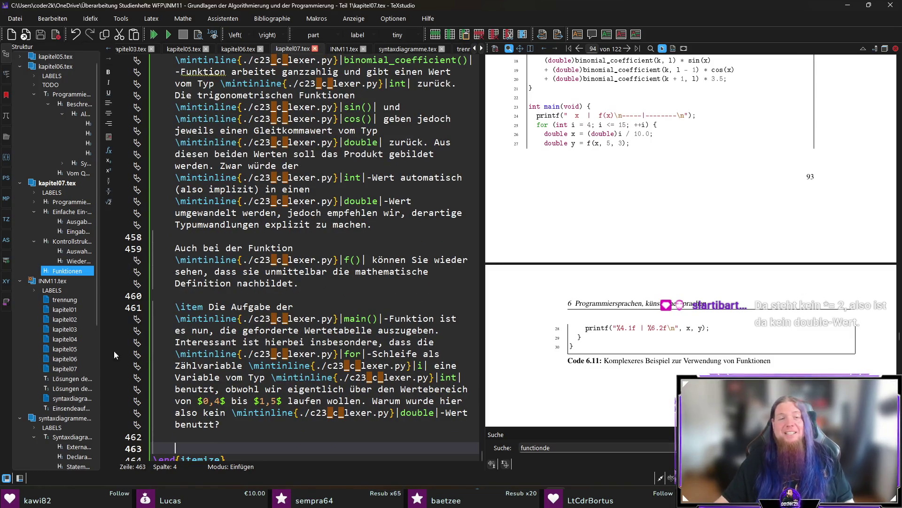
- Type the sentence warning that float and double numbers can lose precision, correcting 'hingeweisen' to 'hingewiesen'
{"action": "scroll", "coordinate": [366, 339], "scroll_direction": "down", "scroll_amount": 3}
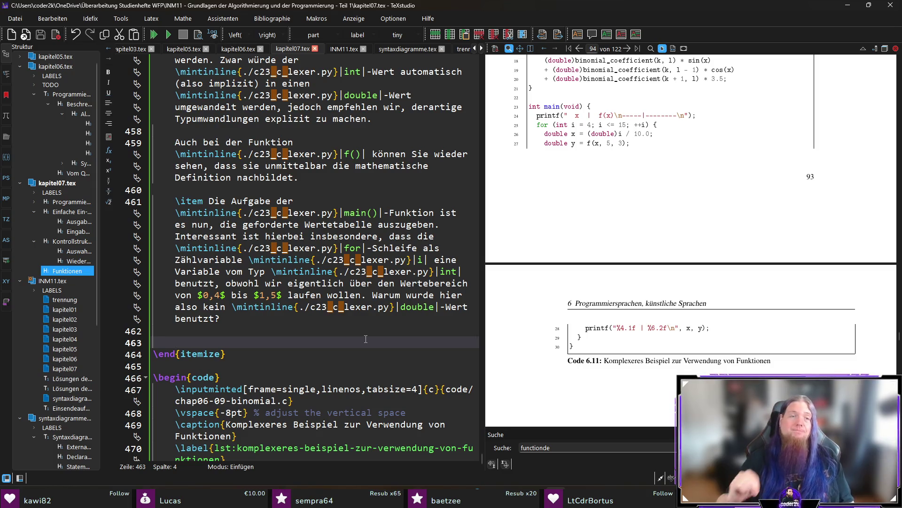
{"action": "type", "text": "Ohne "}
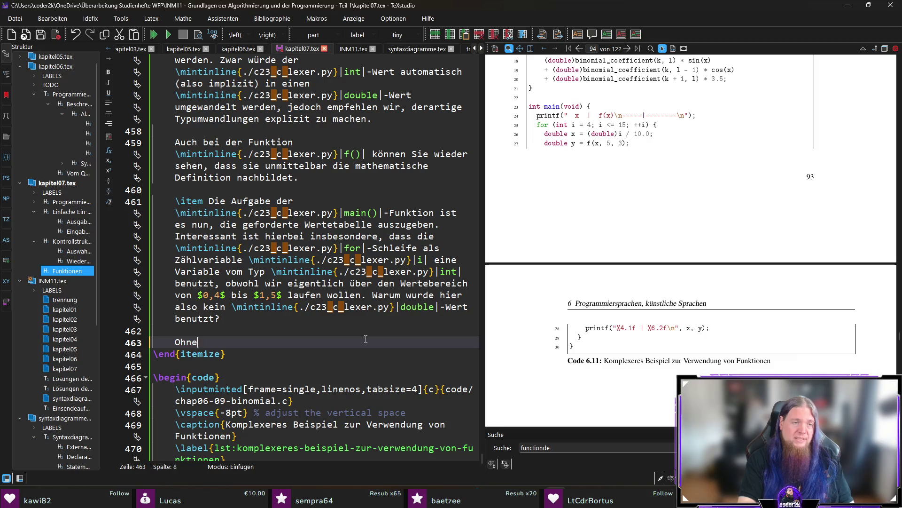
{"action": "type", "text": "an dieser Stelle "}
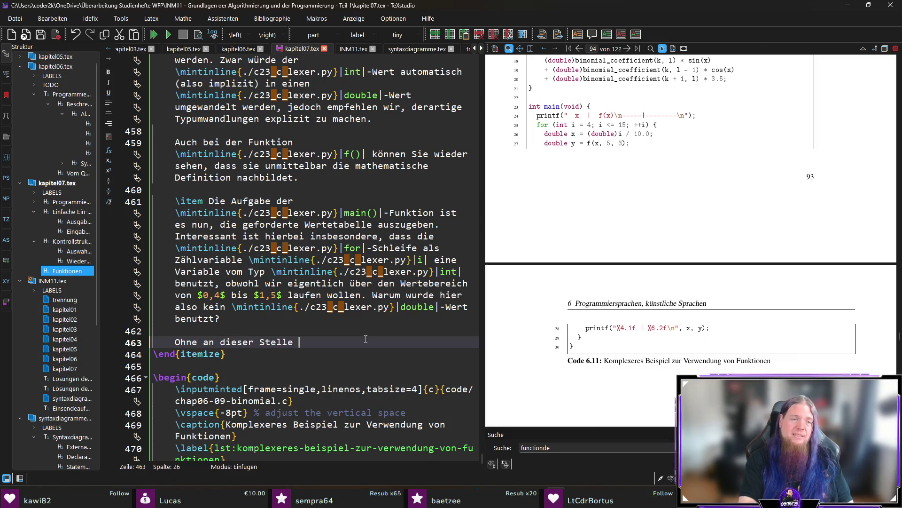
{"action": "type", "text": "zu technisch zu werden"}
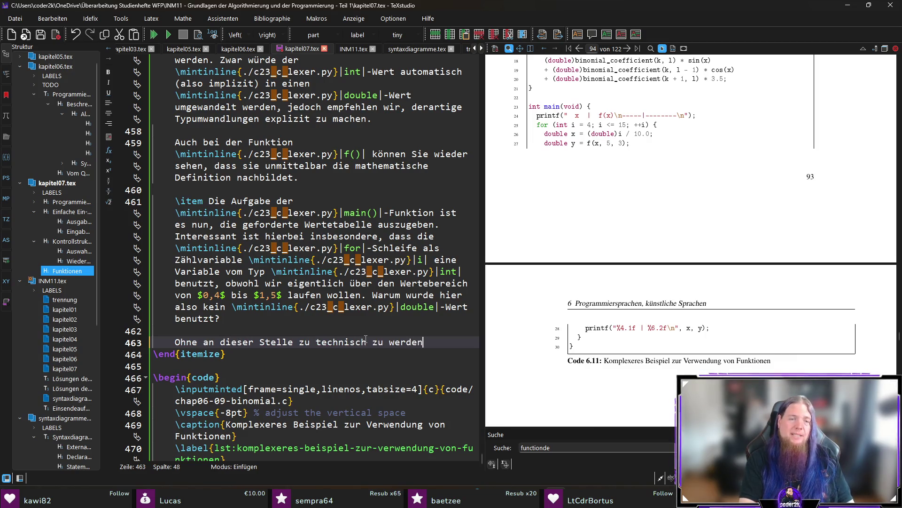
{"action": "type", "text": ", sei "}
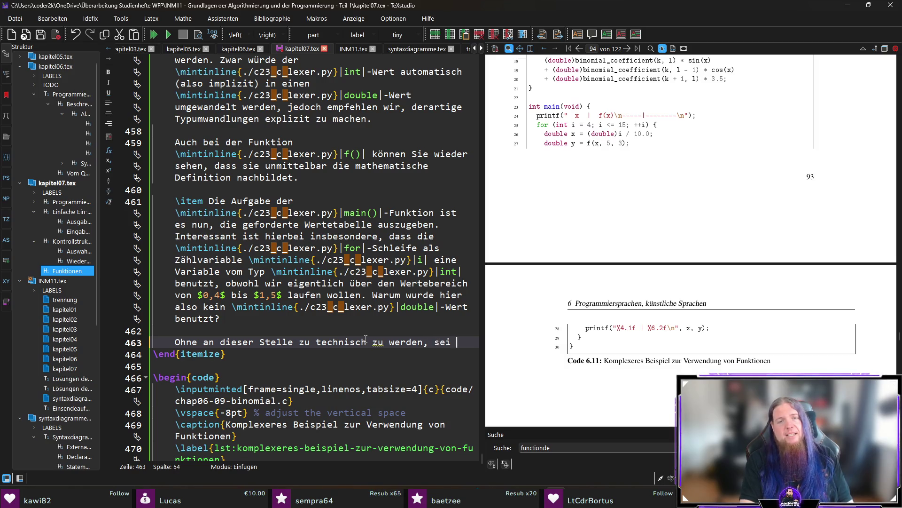
{"action": "type", "text": "darauf hingeweis"}
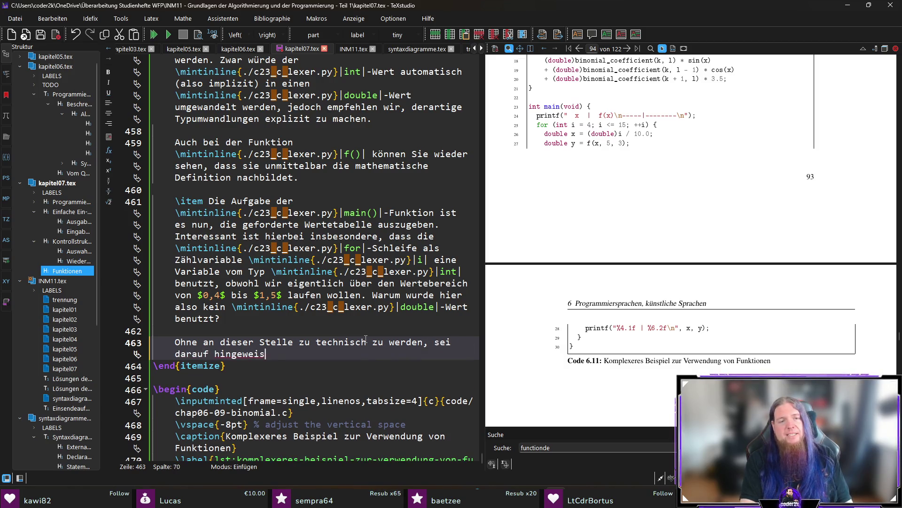
{"action": "type", "text": "en, dass "}
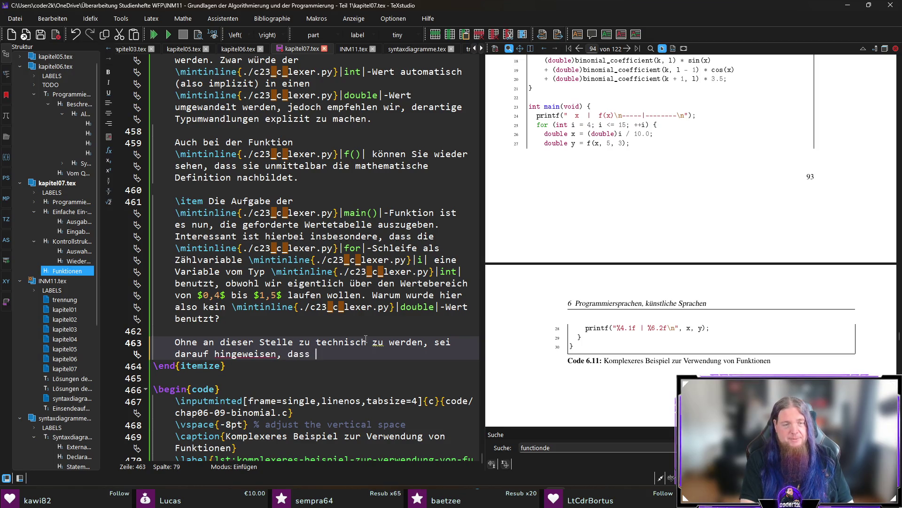
{"action": "type", "text": "Gleitkomm"}
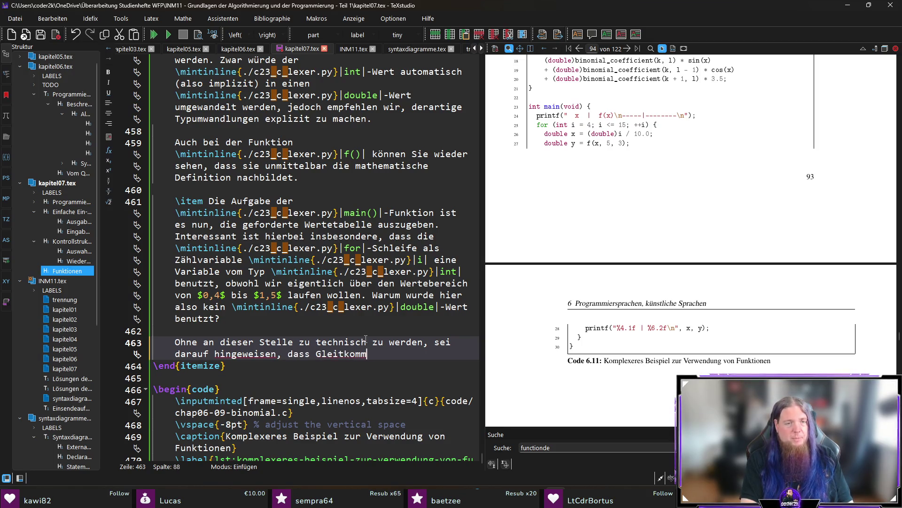
{"action": "type", "text": "azahlen (\\mintinline{./c23_c_lexer.py}|flo"}
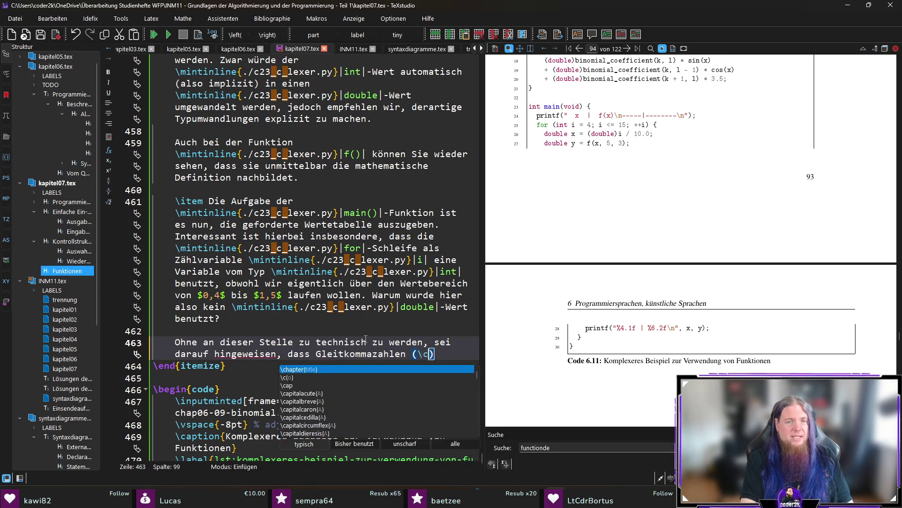
{"action": "type", "text": "at|, \\mintinline{./c23_c_lexer.py}|"}
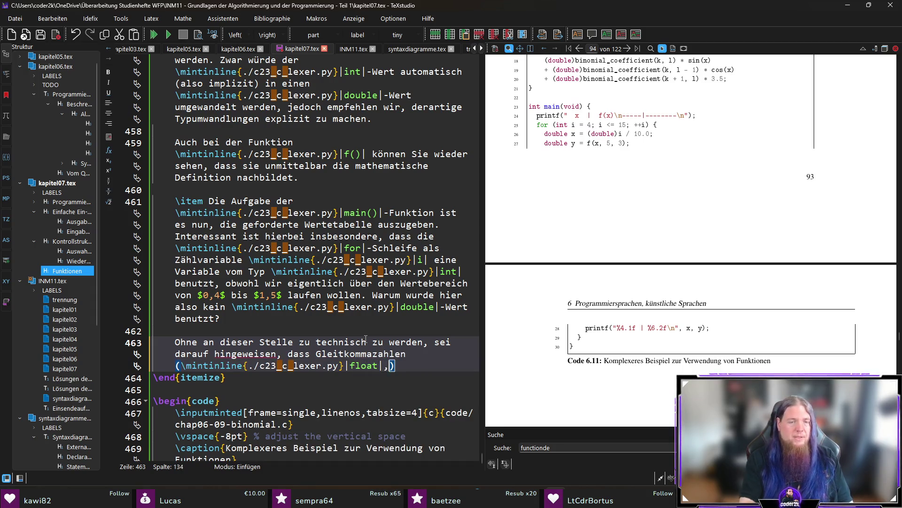
{"action": "type", "text": "double|)"}
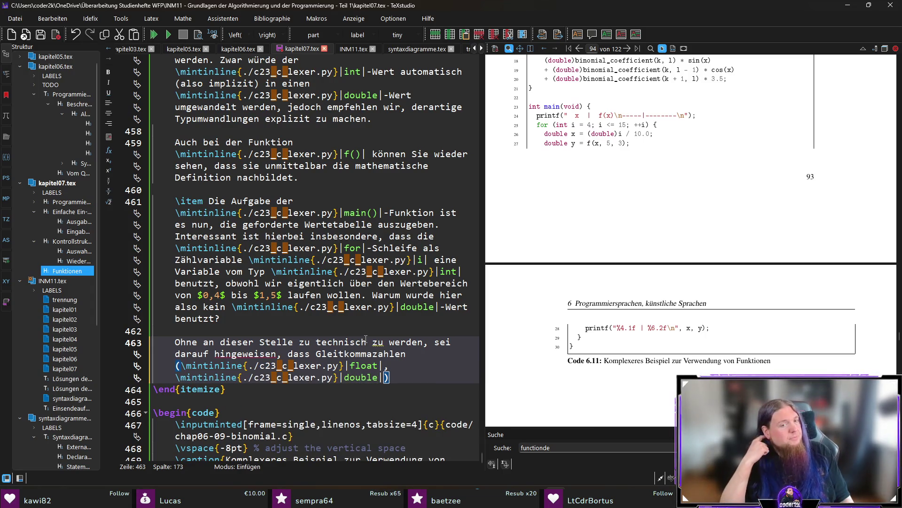
{"action": "type", "text": " unter "}
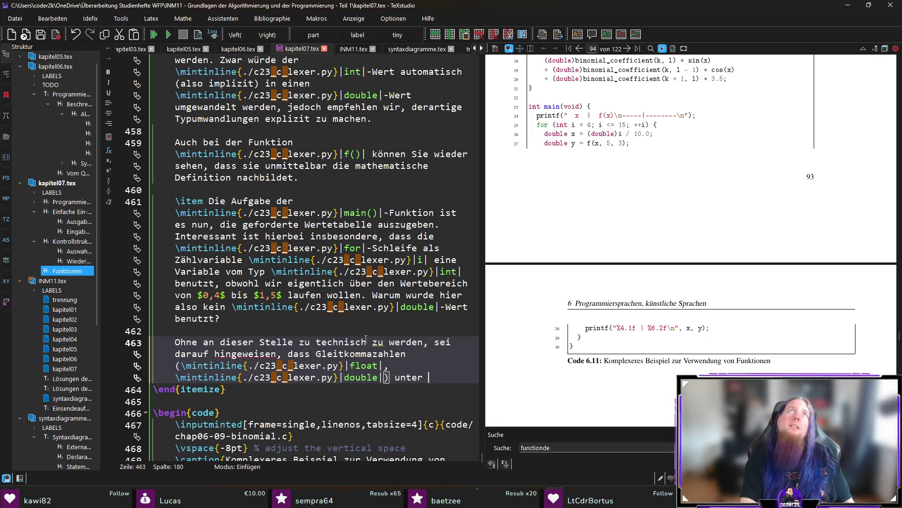
{"action": "type", "text": "Prä"}
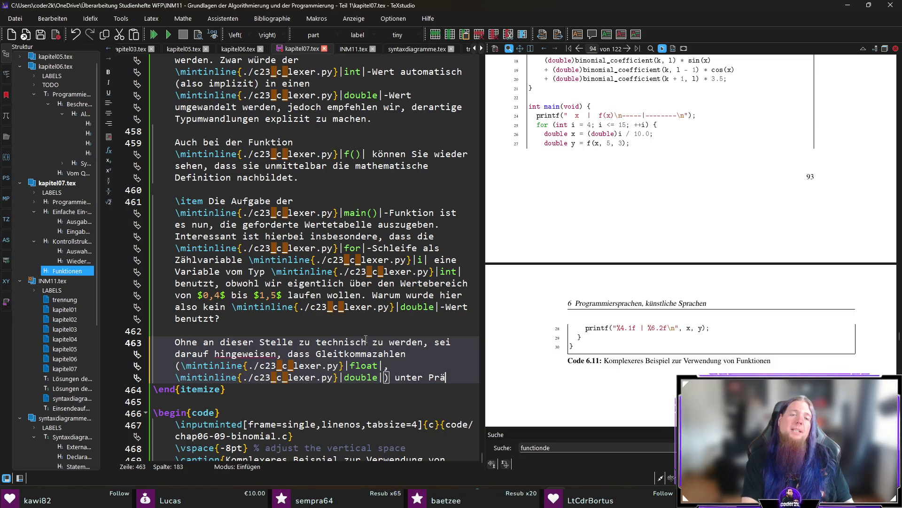
{"action": "type", "text": "zisionsverlust "}
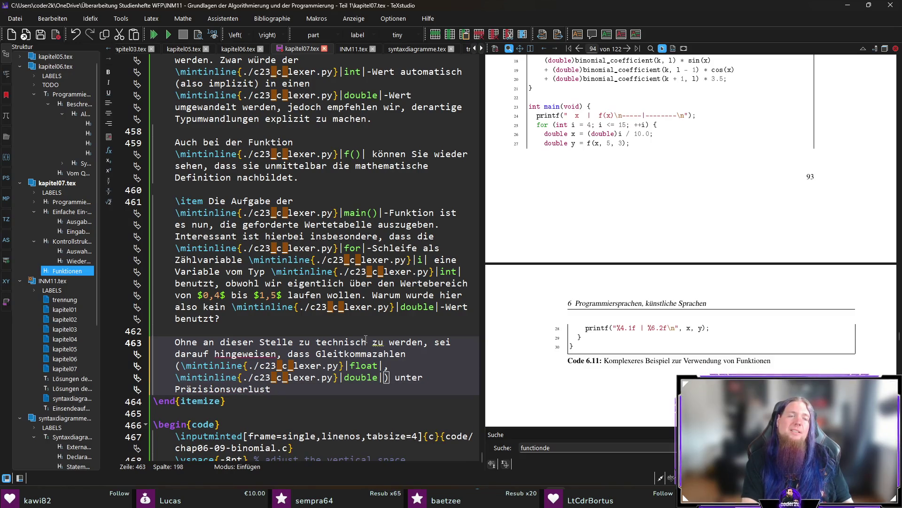
{"action": "type", "text": "leiden können."}
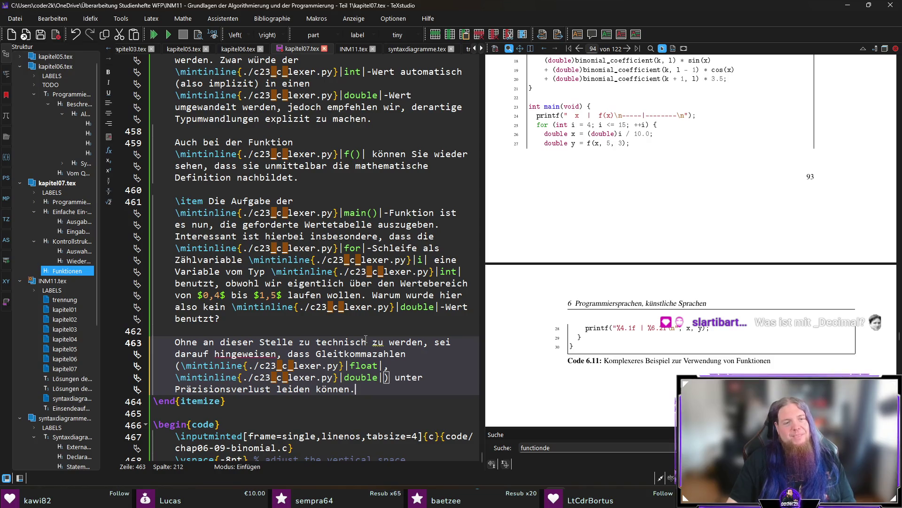
{"action": "left_click", "coordinate": [250, 353]}
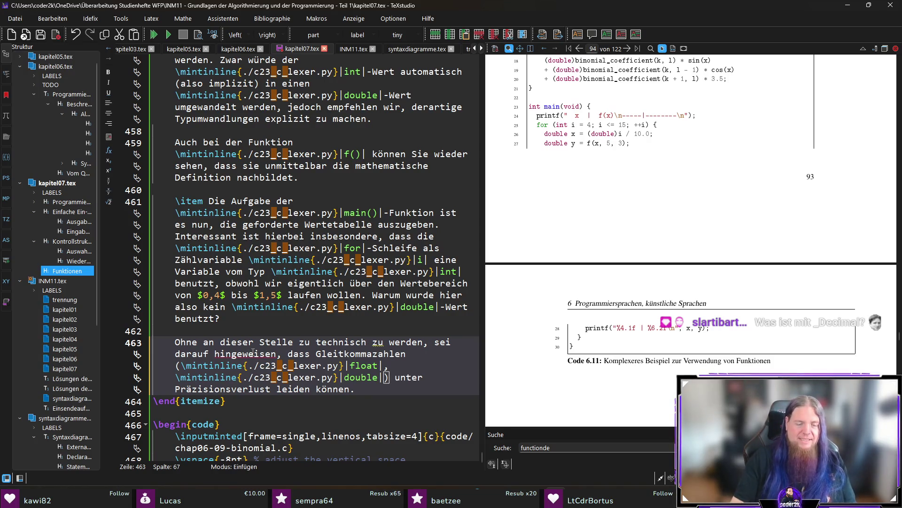
{"action": "key", "text": "Delete"}
{"action": "key", "text": "Right"}
{"action": "type", "text": "e"}
- Save kapitel07.tex and return to the end of the new sentence
{"action": "key", "text": "End"}
{"action": "key", "text": "Down"}
{"action": "key", "text": "ctrl+s"}
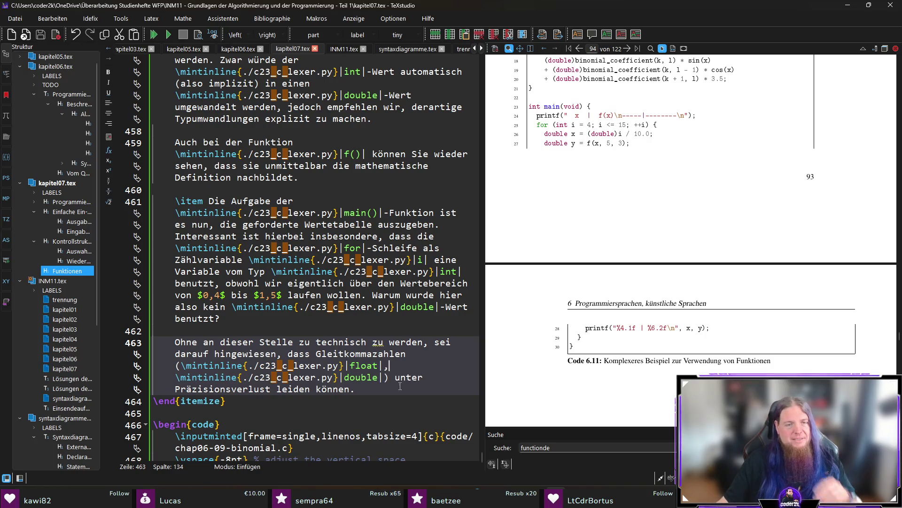
{"action": "left_click", "coordinate": [396, 390]}
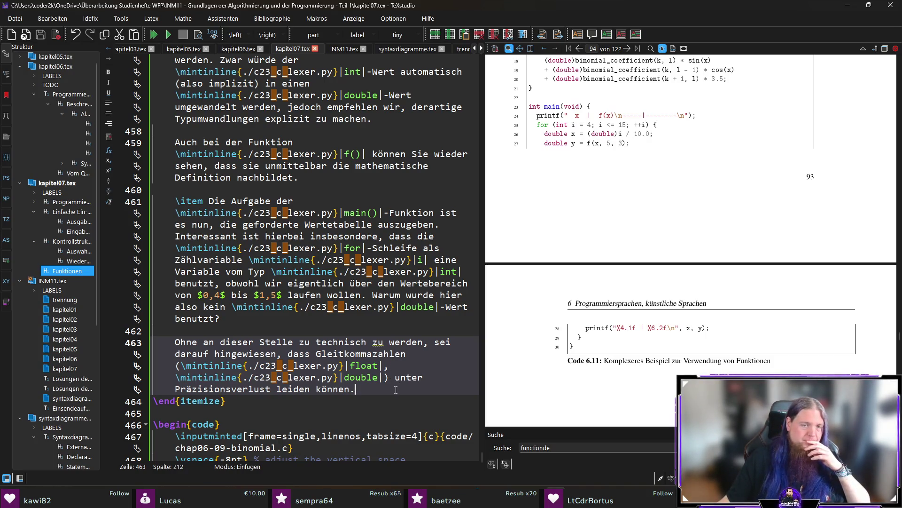
{"action": "scroll", "coordinate": [276, 389], "scroll_direction": "up", "scroll_amount": 10}
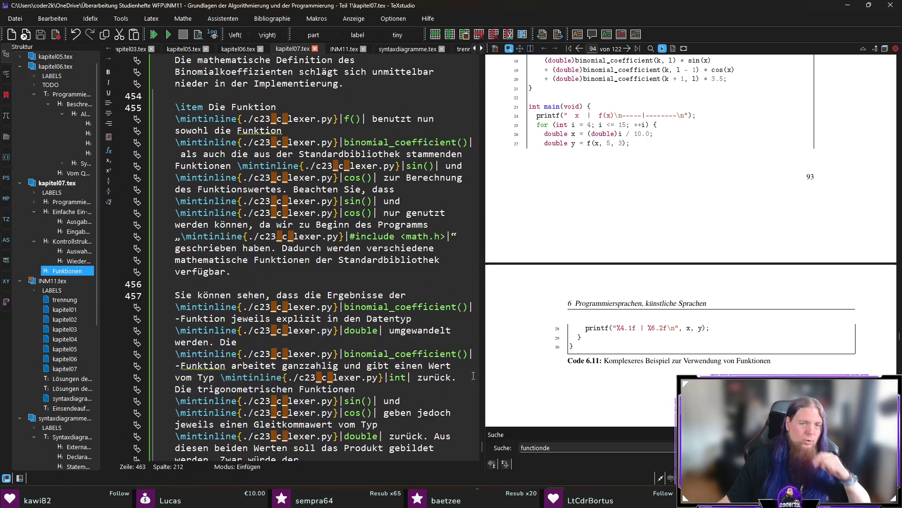
{"action": "scroll", "coordinate": [440, 381], "scroll_direction": "down", "scroll_amount": 12}
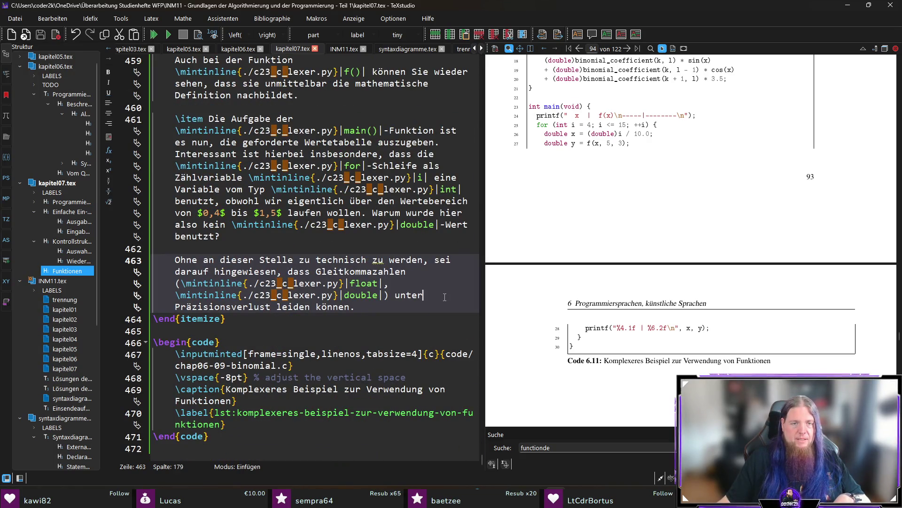
- Reword the sentence ending to 'anfällig sind für Probleme in Bezug auf Präzisionsverlust.'
{"action": "left_click", "coordinate": [393, 295]}
{"action": "key", "text": "shift+End"}
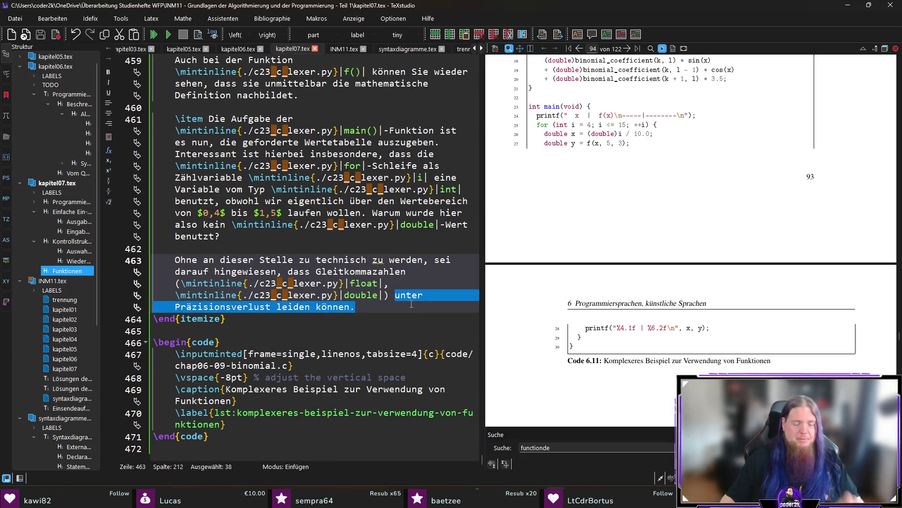
{"action": "type", "text": "anfällig sind für Probleme "}
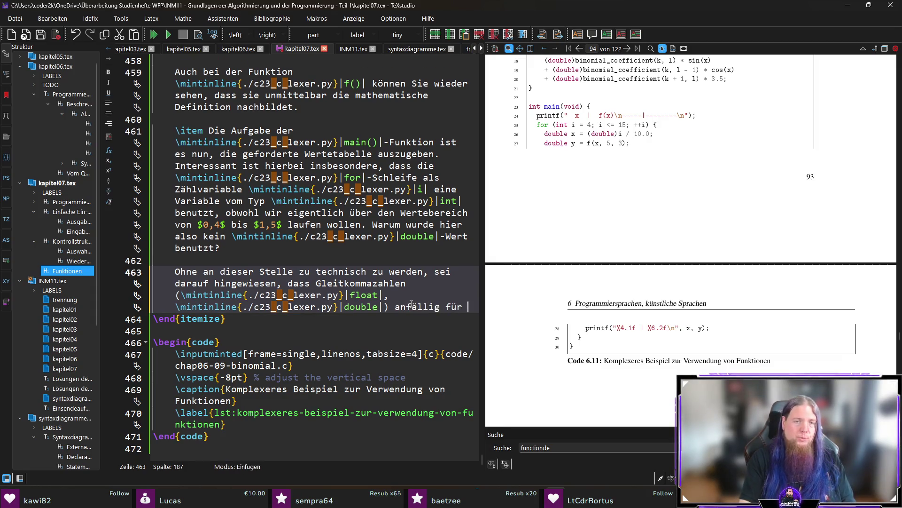
{"action": "type", "text": "in Bezug auf "}
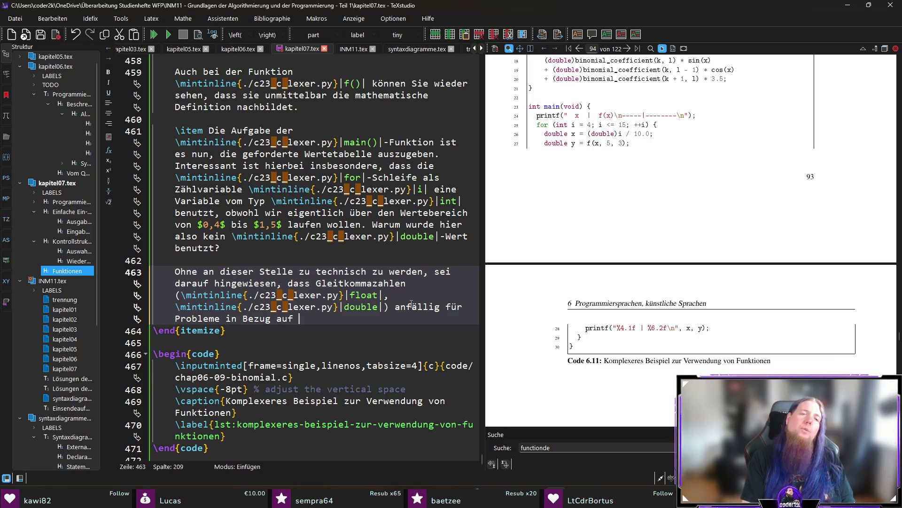
{"action": "type", "text": "Präzisions"}
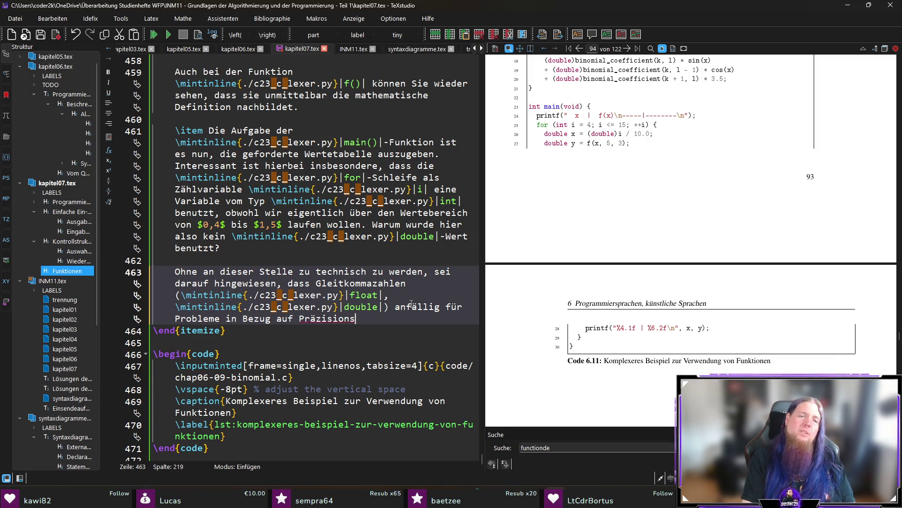
{"action": "type", "text": "verlust."}
{"action": "key", "text": "Up"}
{"action": "key", "text": "ctrl+Right"}
{"action": "type", "text": "sind"}
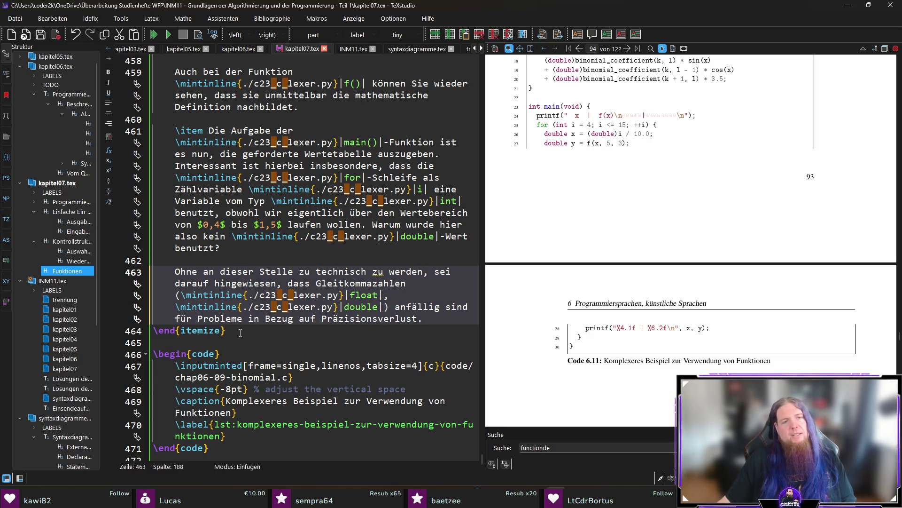
- Fix the closing period and select the clause from 'anfällig sind' to 'Präzisionsverlust.'
{"action": "mouse_move", "coordinate": [244, 319]}
{"action": "left_mouse_down"}
{"action": "mouse_move", "coordinate": [397, 308]}
{"action": "mouse_move", "coordinate": [425, 319]}
{"action": "mouse_move", "coordinate": [417, 319]}
{"action": "left_mouse_up"}
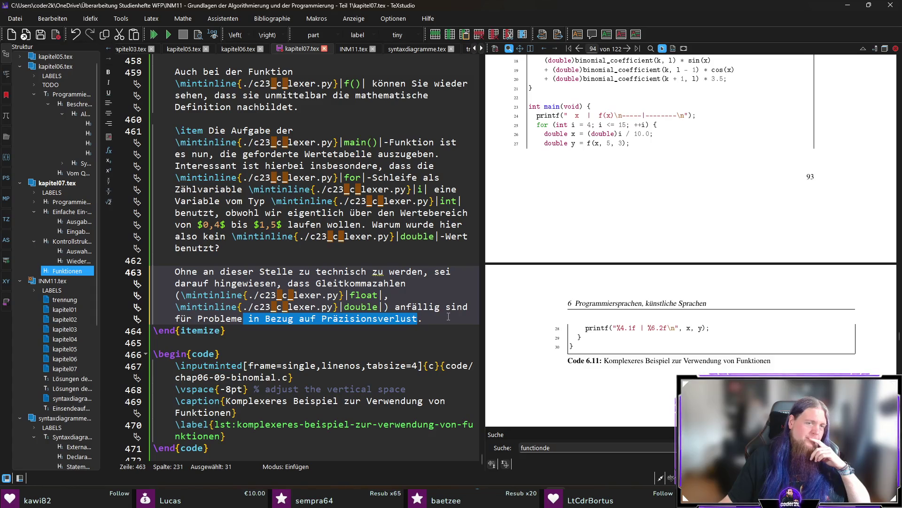
{"action": "left_click", "coordinate": [450, 319]}
{"action": "type", "text": "."}
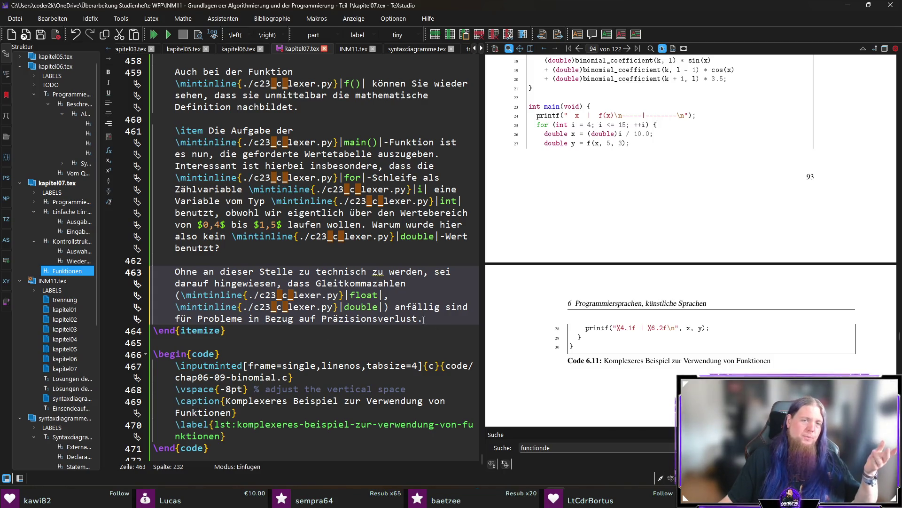
{"action": "left_click_drag", "start_coordinate": [418, 319], "coordinate": [251, 323]}
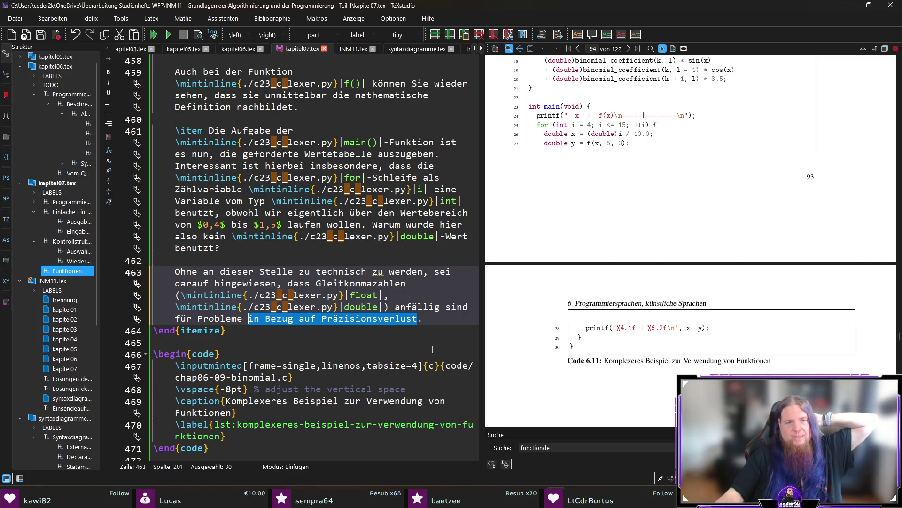
{"action": "left_click_drag", "start_coordinate": [395, 307], "coordinate": [423, 319]}
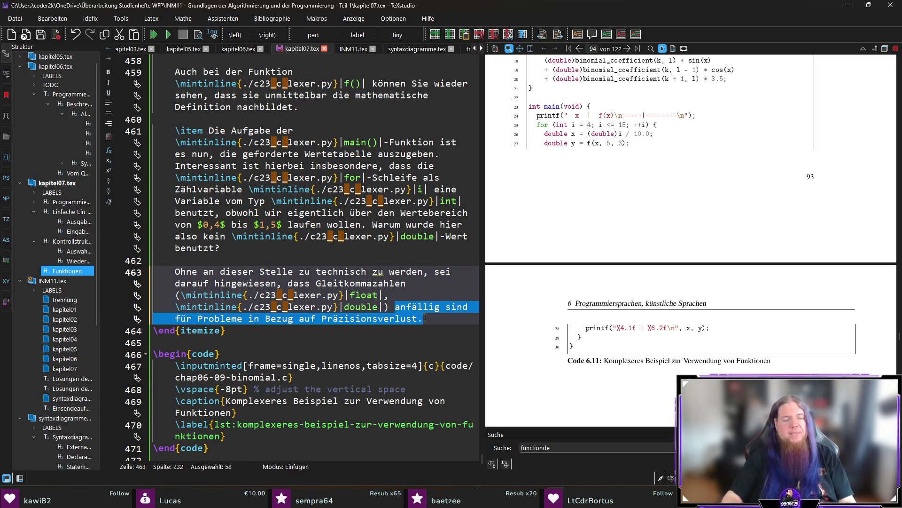
- Type the clause 'nicht jede rationale Zahl mit absoluter Genauigkeit darstellen können.' over the selection
{"action": "type", "text": "nicht jede"}
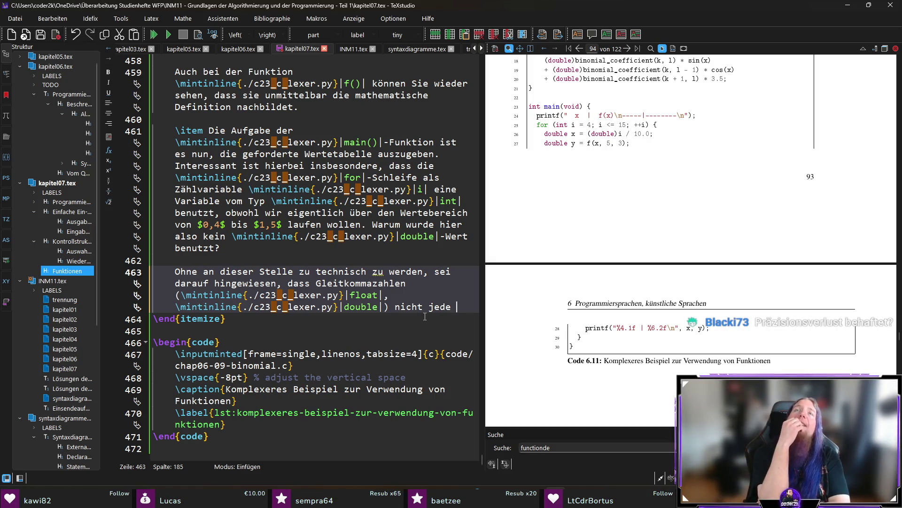
{"action": "type", "text": "rationale Zahl"}
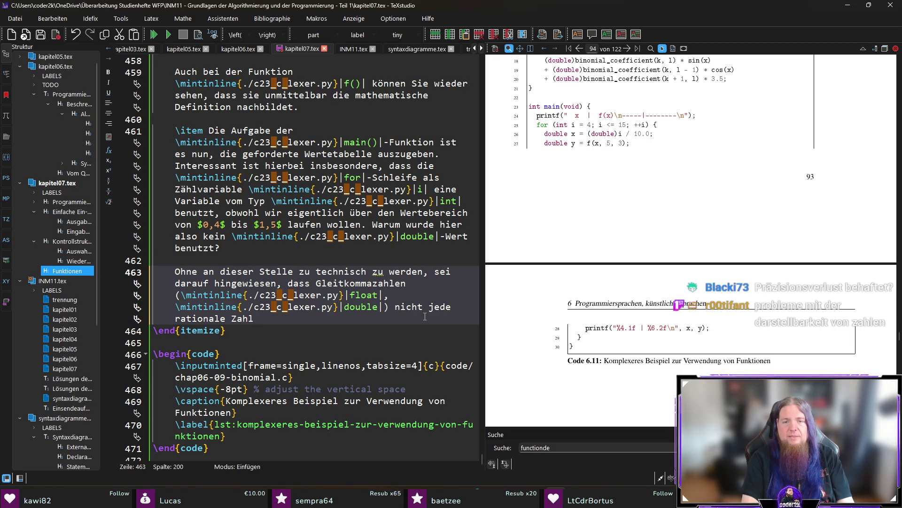
{"action": "type", "text": "mit"}
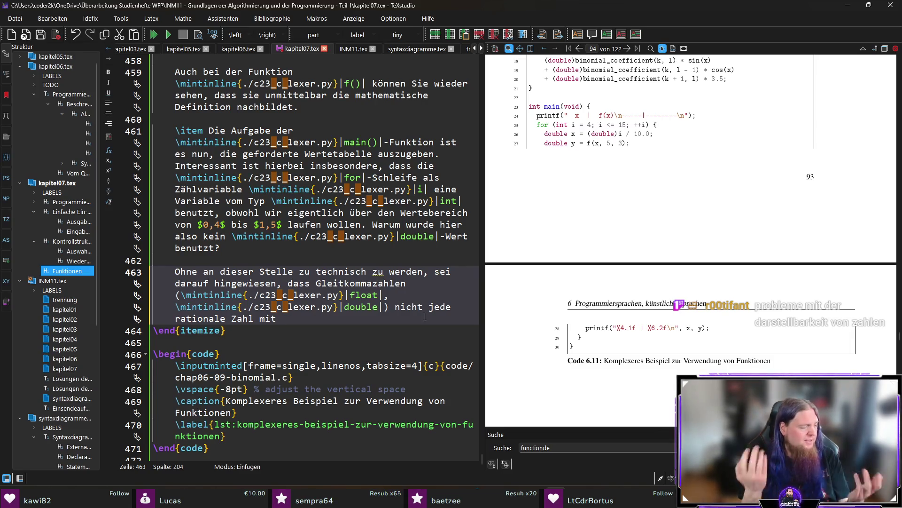
{"action": "type", "text": "absoluter Genaugkeit "}
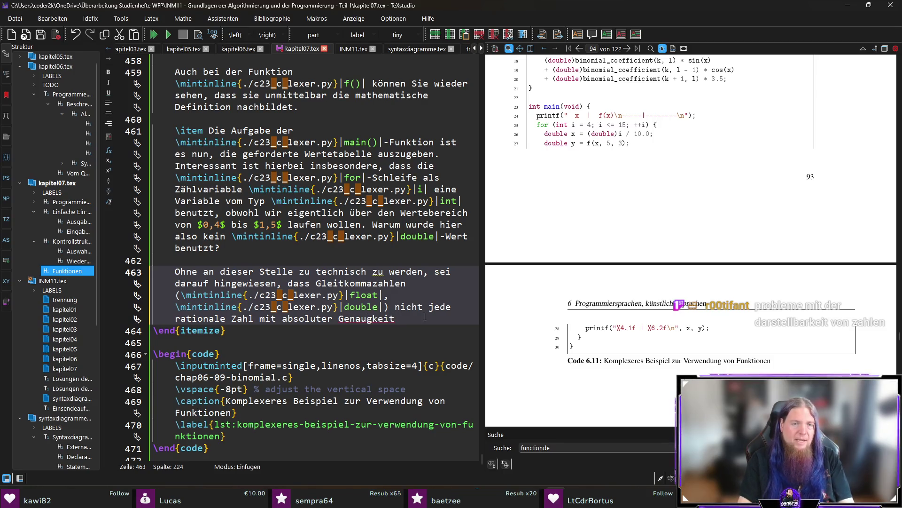
{"action": "type", "text": " a"}
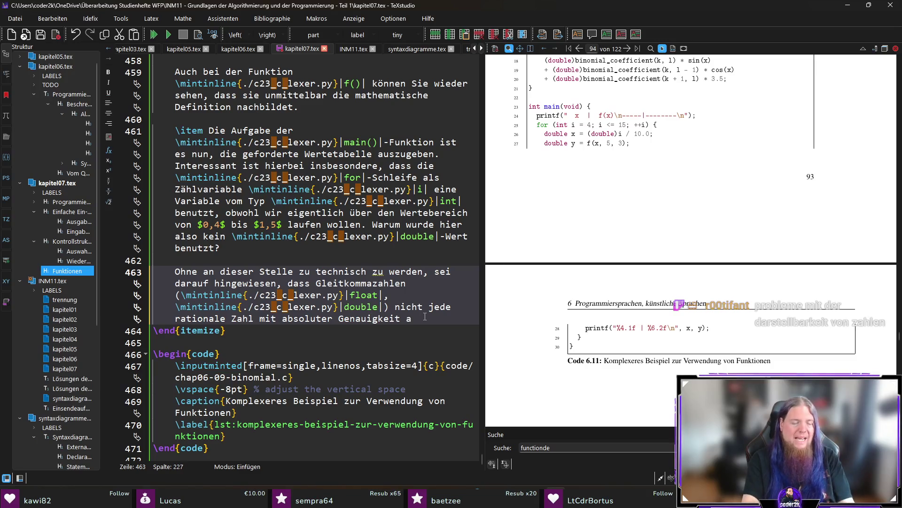
{"action": "key", "text": "BackSpace"}
{"action": "key", "text": "BackSpace"}
{"action": "type", "text": "darstellen können."}
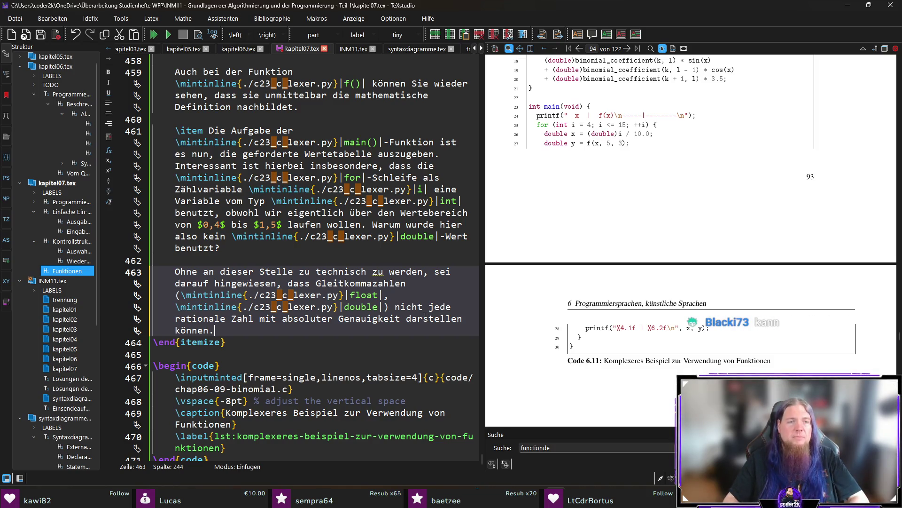
- Check the word Gleitkommazahlen, then start a follow-up sentence 'Würden wir' and delete it again
{"action": "double_click", "coordinate": [343, 282]}
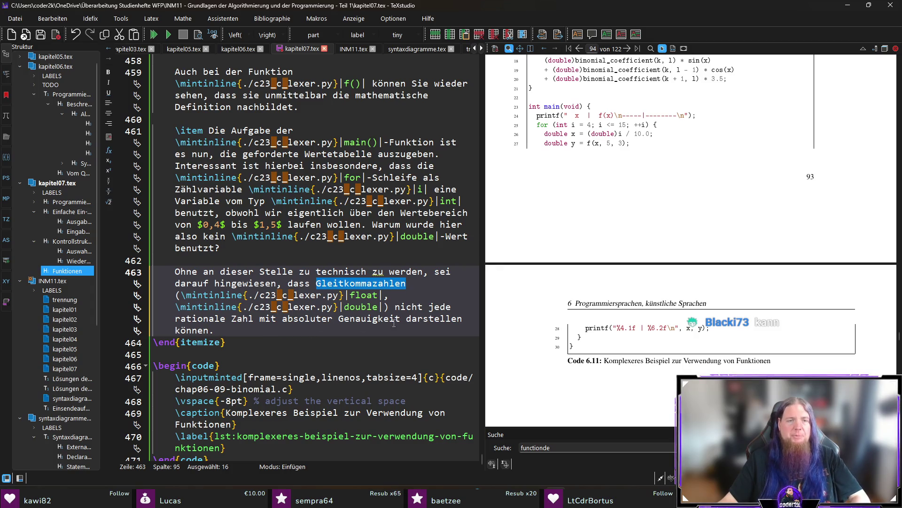
{"action": "left_click", "coordinate": [226, 329]}
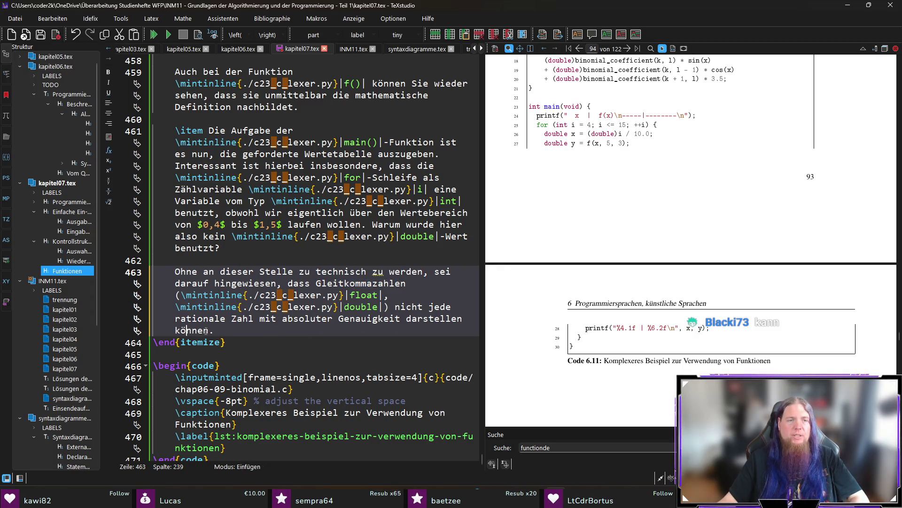
{"action": "double_click", "coordinate": [348, 283]}
{"action": "left_click", "coordinate": [221, 330]}
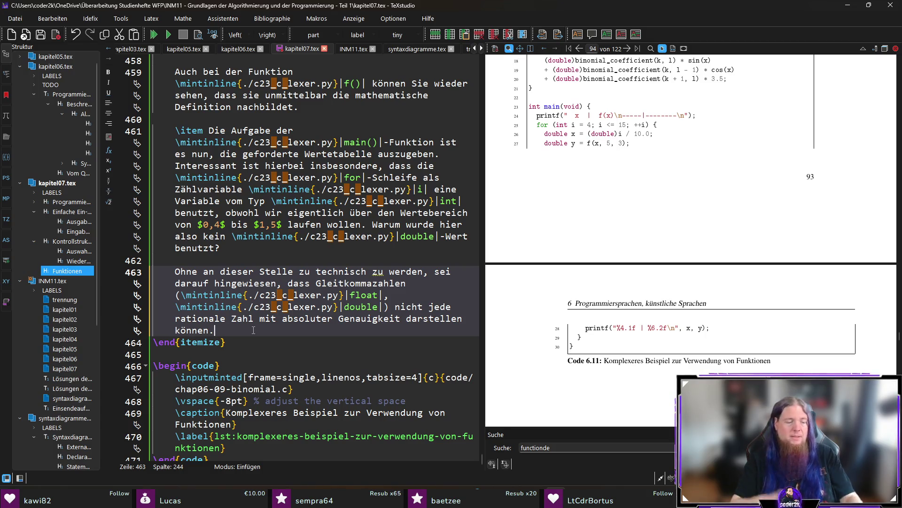
{"action": "type", "text": " Würden wir"}
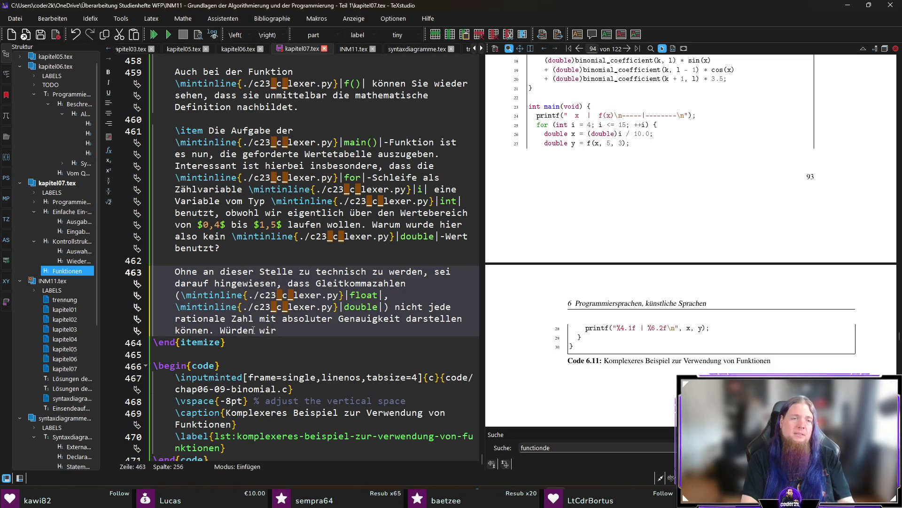
{"action": "key", "text": "ctrl+BackSpace"}
{"action": "key", "text": "ctrl+BackSpace"}
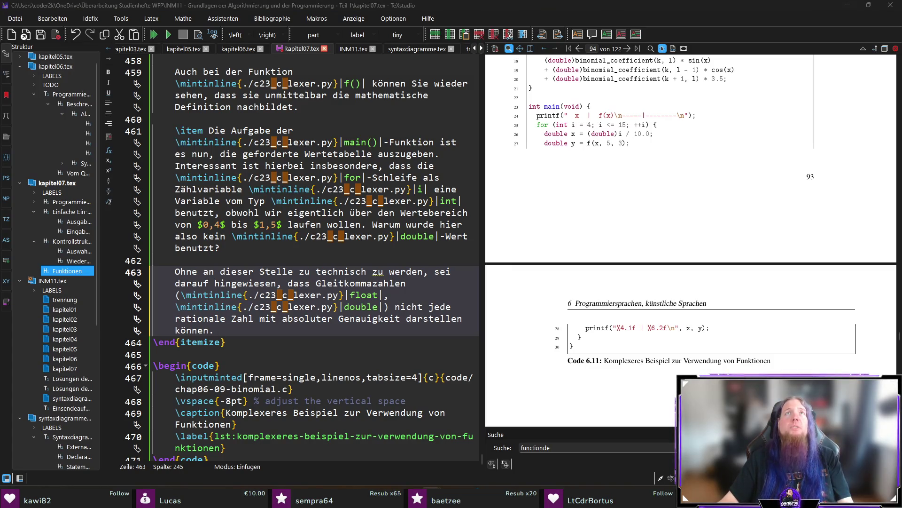
{"action": "key", "text": "alt+Tab"}
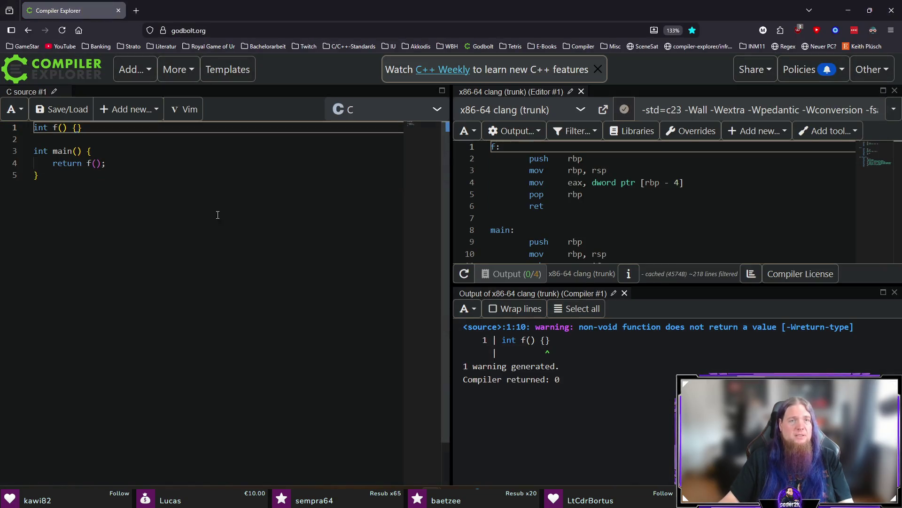
- Delete the old f() function and add #include <stdio.h> at the top
{"action": "key", "text": "ctrl+shift+k"}
{"action": "key", "text": "ctrl+shift+k"}
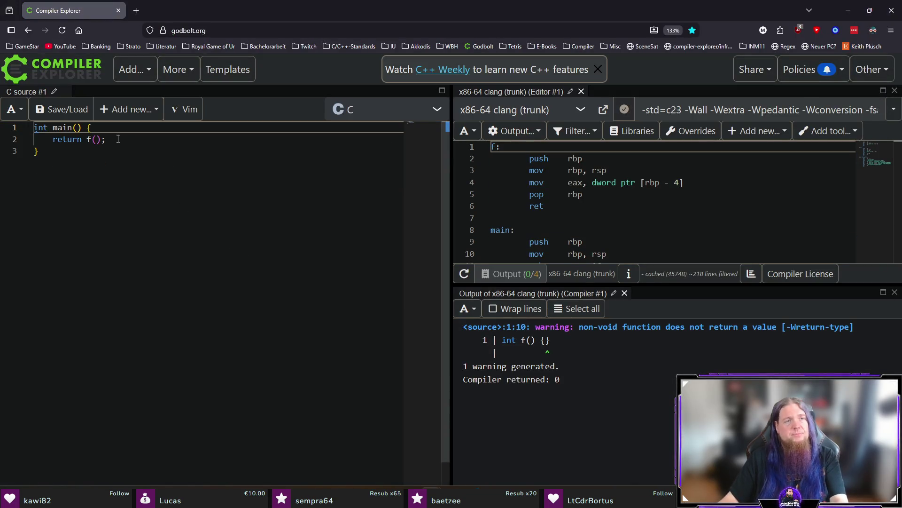
{"action": "key", "text": "ctrl+Home"}
{"action": "key", "text": "Return"}
{"action": "key", "text": "Return"}
{"action": "key", "text": "Up"}
{"action": "key", "text": "Up"}
{"action": "type", "text": "#include <stdio.h>"}
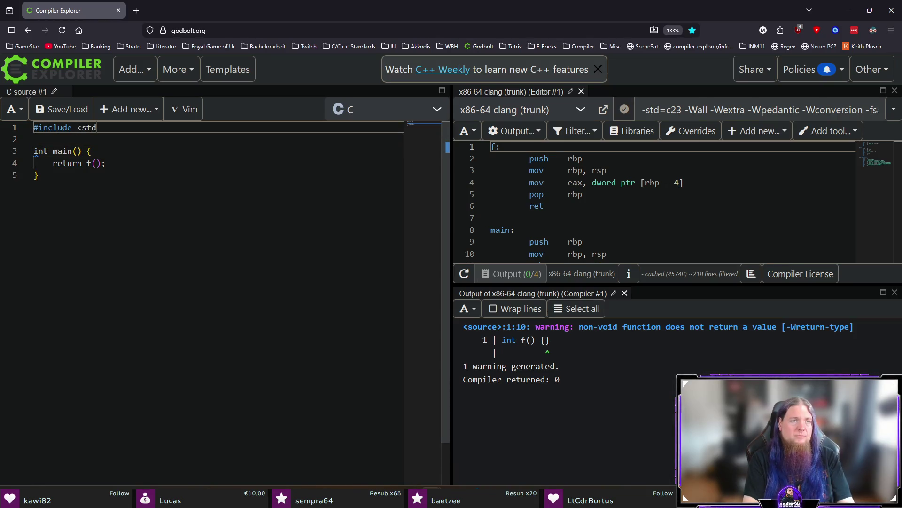
- Replace main's return with a loop over double x from 0.4 to 1.5 by 0.1 printing printf("%lf\n", x)
{"action": "left_click", "coordinate": [107, 163]}
{"action": "key", "text": "shift+Home"}
{"action": "type", "text": "or (double"}
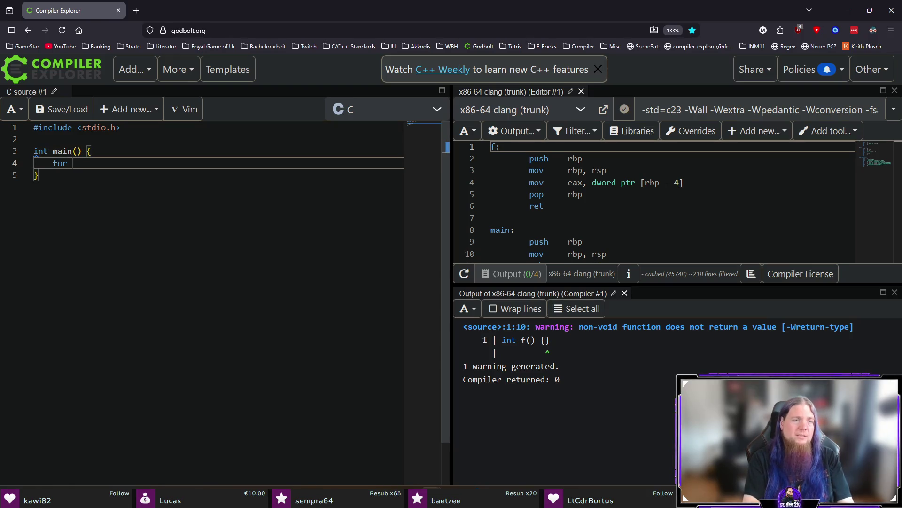
{"action": "type", "text": " x = 0.4; "}
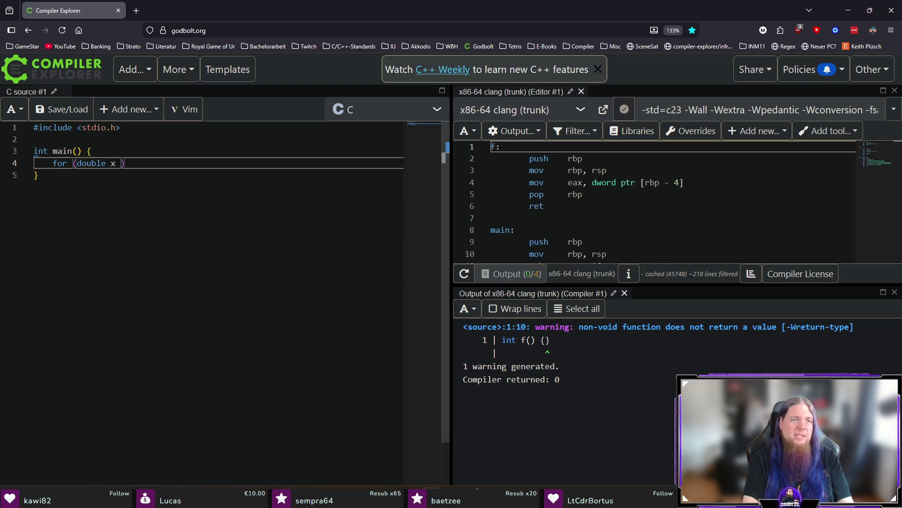
{"action": "type", "text": "x <= 1"}
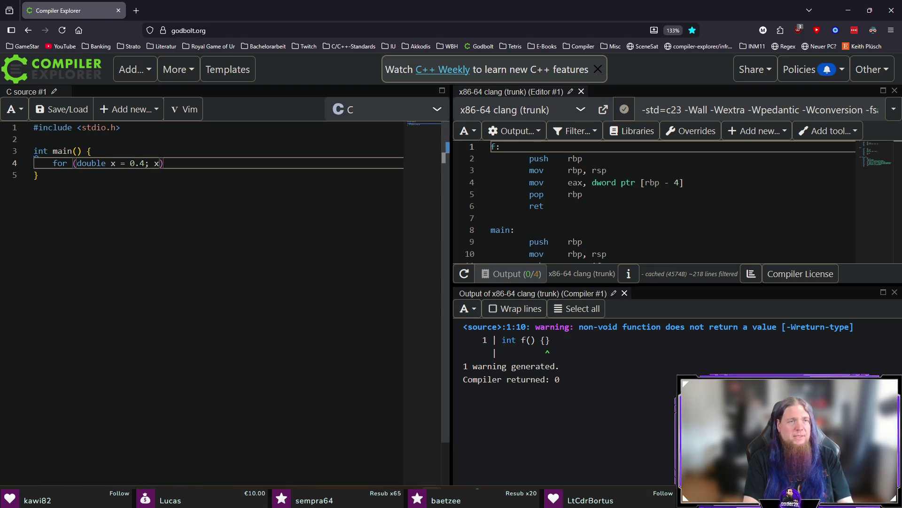
{"action": "type", "text": ".5; ++"}
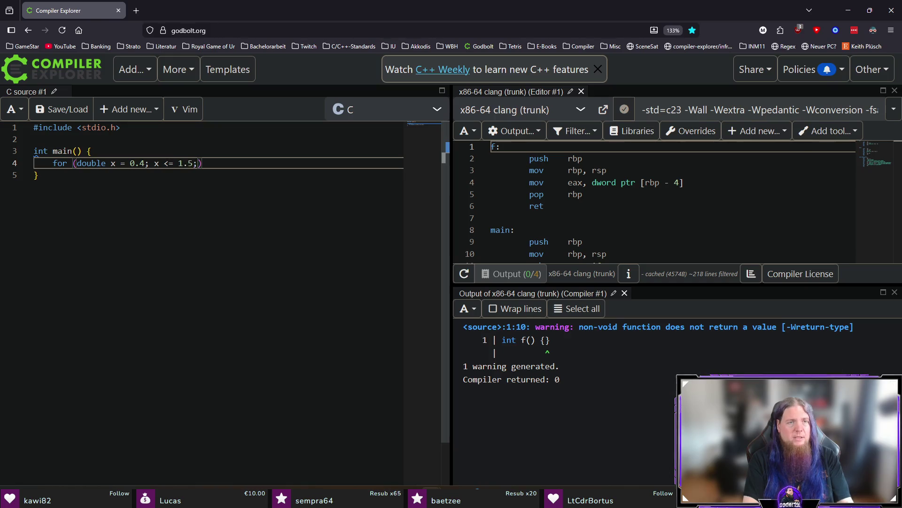
{"action": "key", "text": "BackSpace"}
{"action": "key", "text": "BackSpace"}
{"action": "type", "text": "x += 0.1)"}
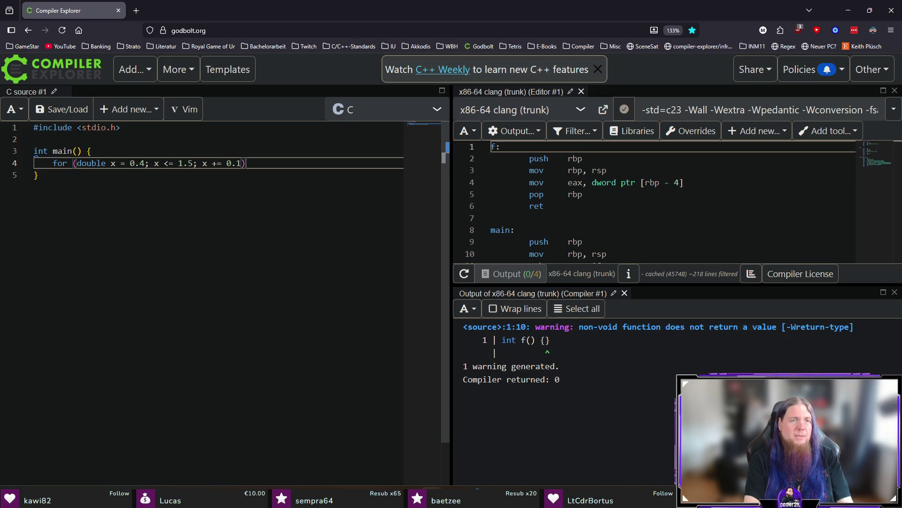
{"action": "key", "text": "BackSpace"}
{"action": "key", "text": "BackSpace"}
{"action": "key", "text": "BackSpace"}
{"action": "key", "text": "BackSpace"}
{"action": "key", "text": "BackSpace"}
{"action": "key", "text": "BackSpace"}
{"action": "key", "text": "BackSpace"}
{"action": "type", "text": "="}
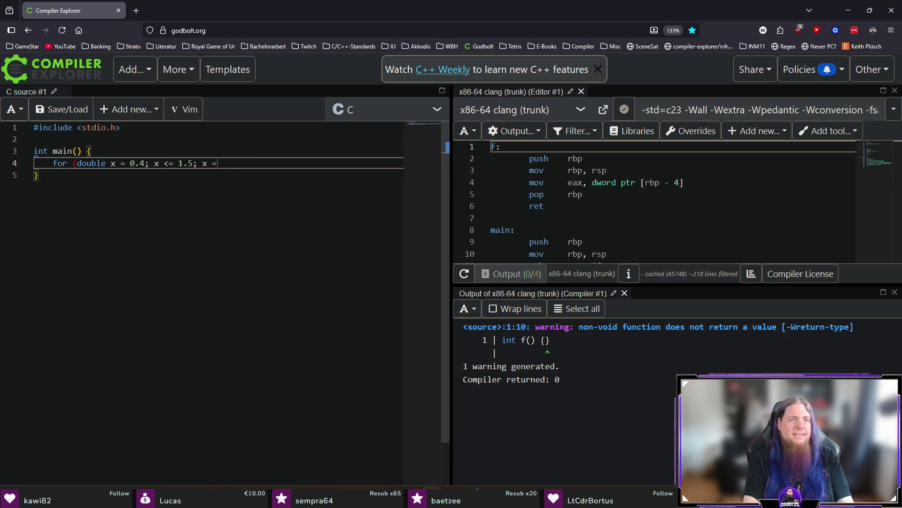
{"action": "type", "text": " x + 0.1) {"}
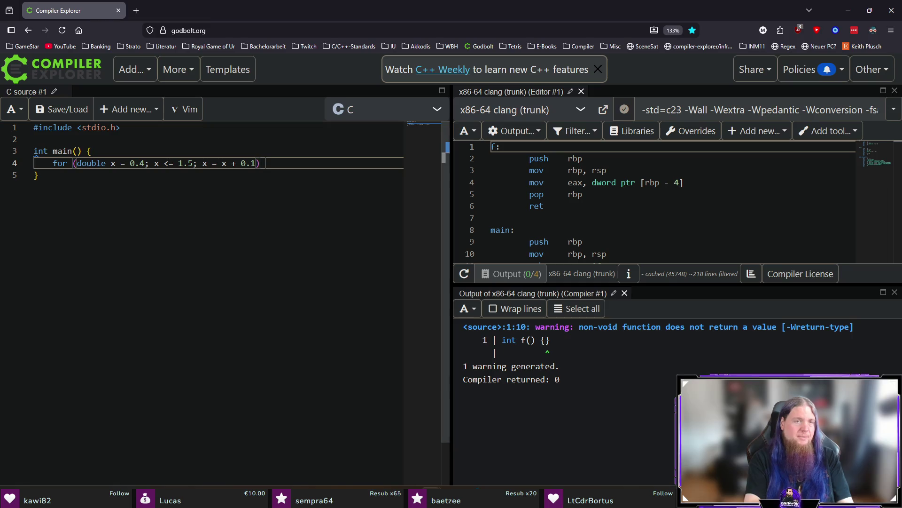
{"action": "key", "text": "Return"}
{"action": "type", "text": "printf("}
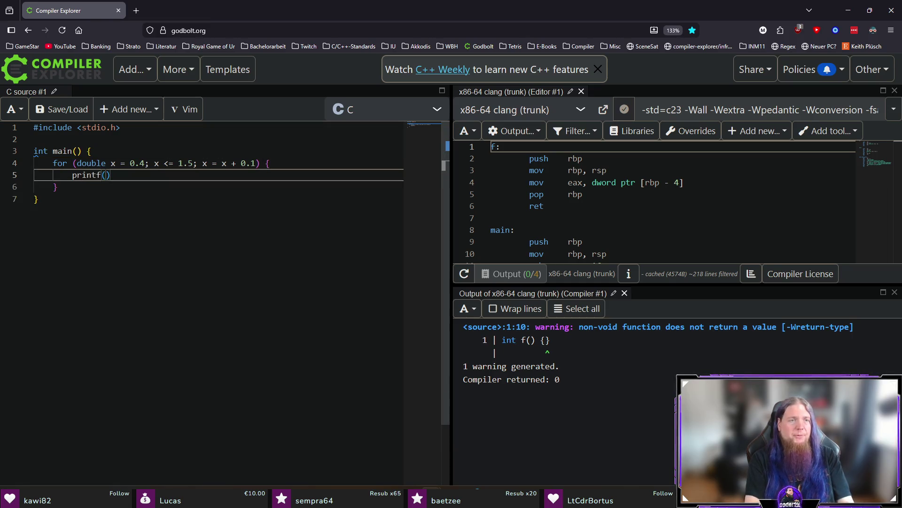
{"action": "type", "text": "\"$"}
{"action": "key", "text": "BackSpace"}
{"action": "type", "text": "%lf\\n\", x);"}
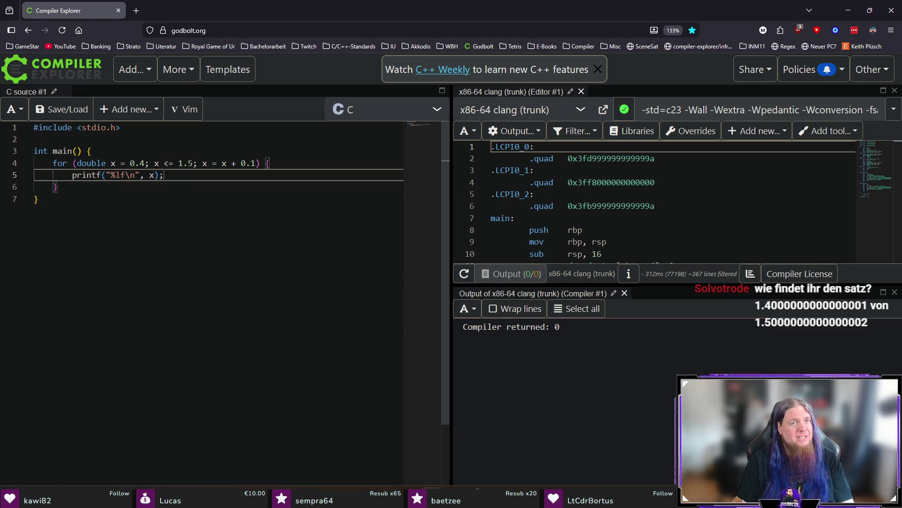
- Enable running the compiled program in the output options to show the printed x values
{"action": "left_click", "coordinate": [127, 299]}
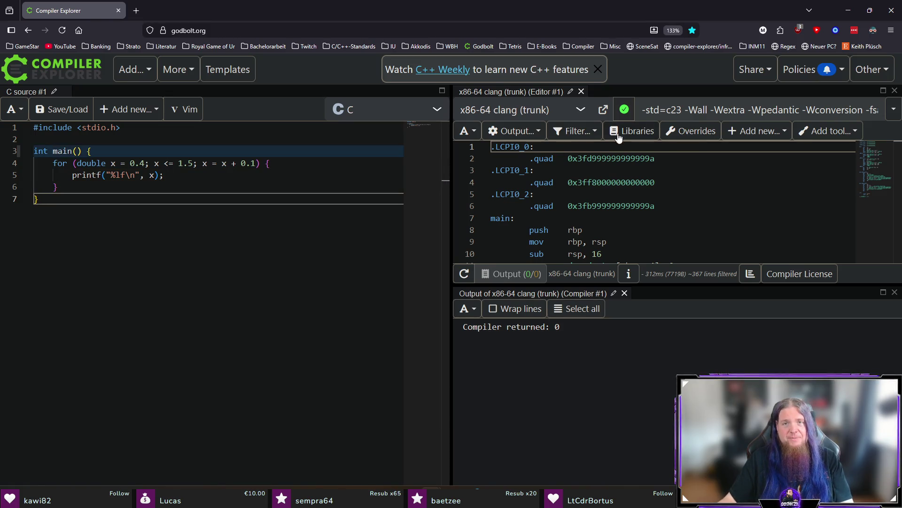
{"action": "left_click", "coordinate": [514, 131]}
{"action": "left_click", "coordinate": [525, 195]}
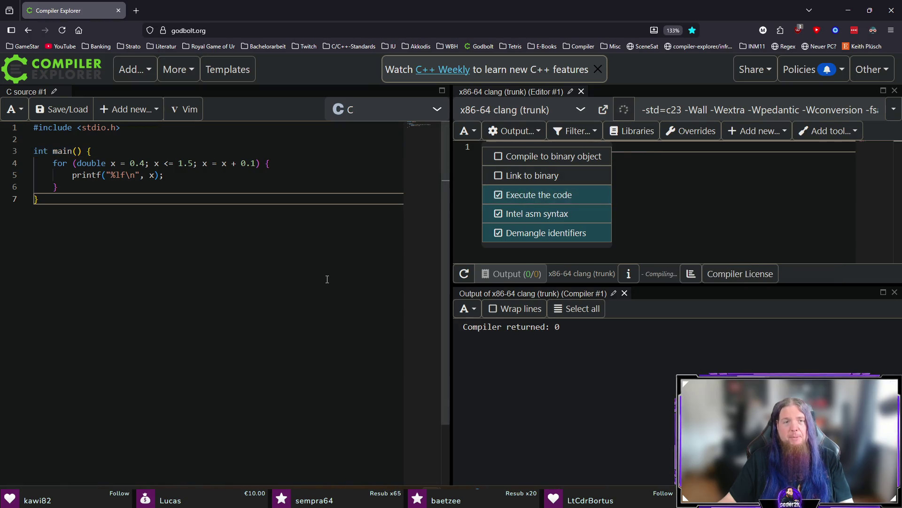
{"action": "left_click", "coordinate": [303, 243]}
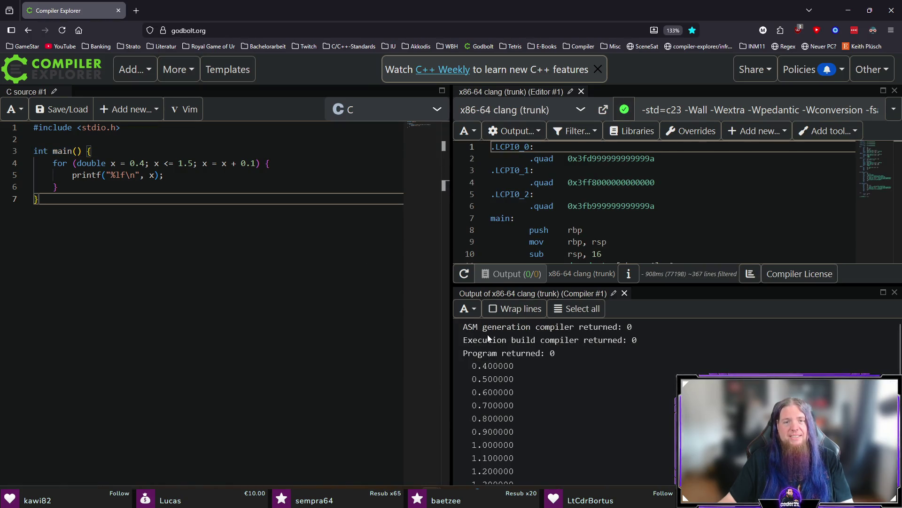
{"action": "scroll", "coordinate": [580, 367], "scroll_direction": "down", "scroll_amount": 1}
{"action": "left_click_drag", "start_coordinate": [472, 476], "coordinate": [478, 476]}
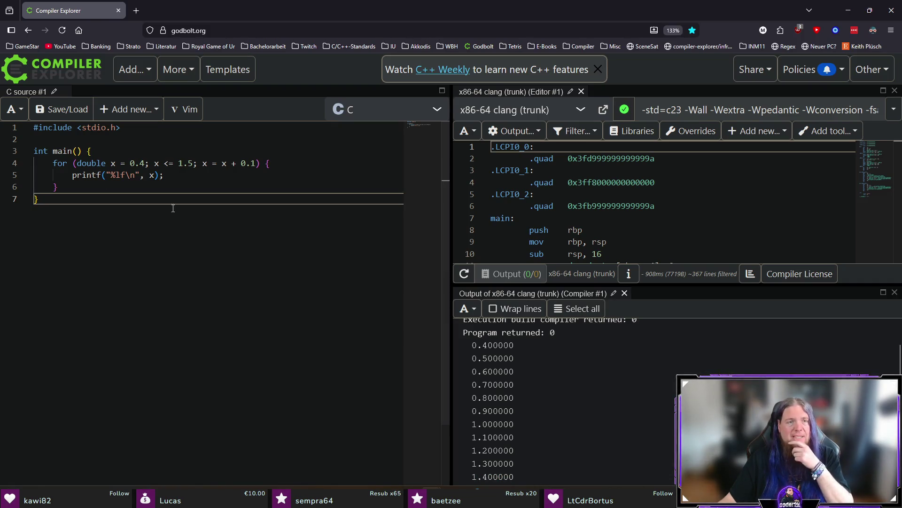
- Change the printf format to %.20lf, add an empty line after the closing brace, and select all code
{"action": "left_click", "coordinate": [115, 174]}
{"action": "type", "text": ".10"}
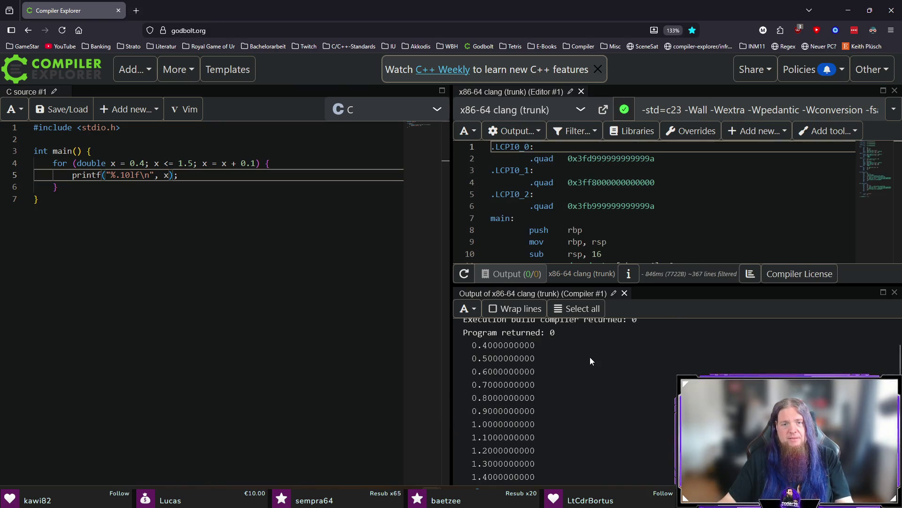
{"action": "double_click", "coordinate": [127, 175]}
{"action": "type", "text": "20lf"}
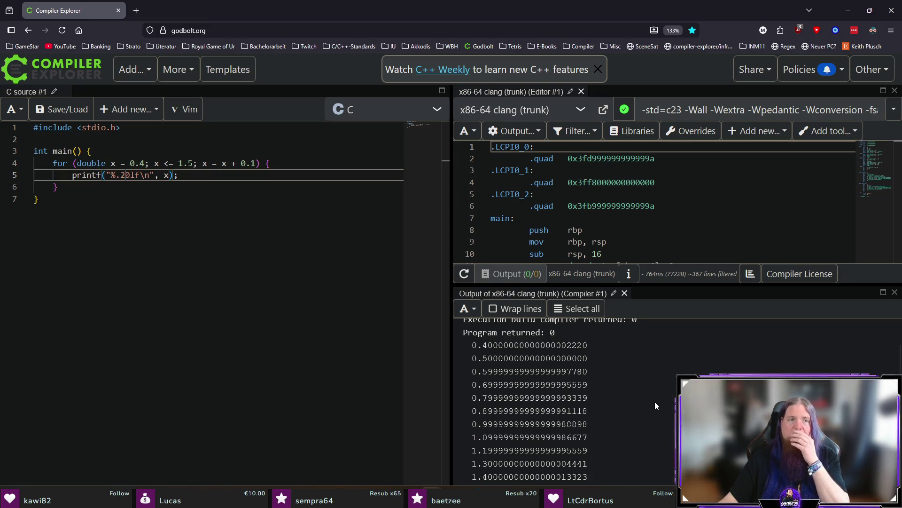
{"action": "key", "text": "ctrl+End"}
{"action": "key", "text": "Return"}
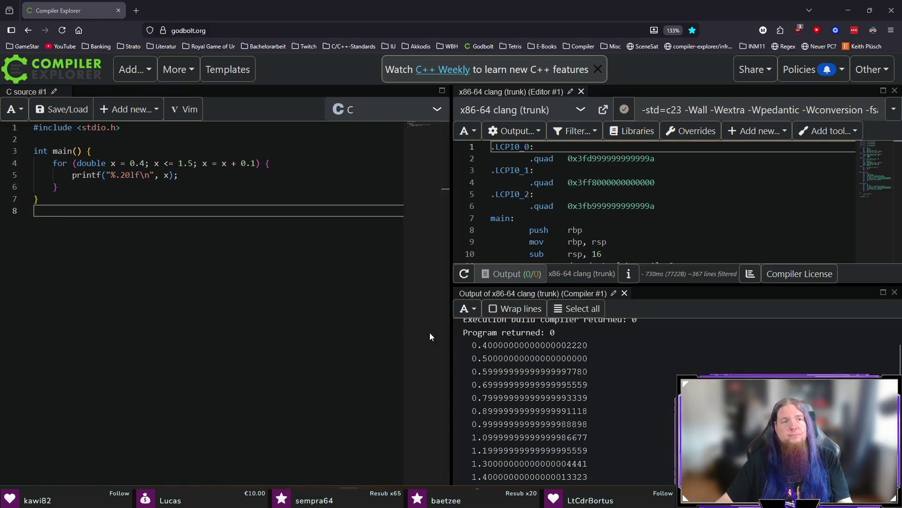
{"action": "key", "text": "ctrl+a"}
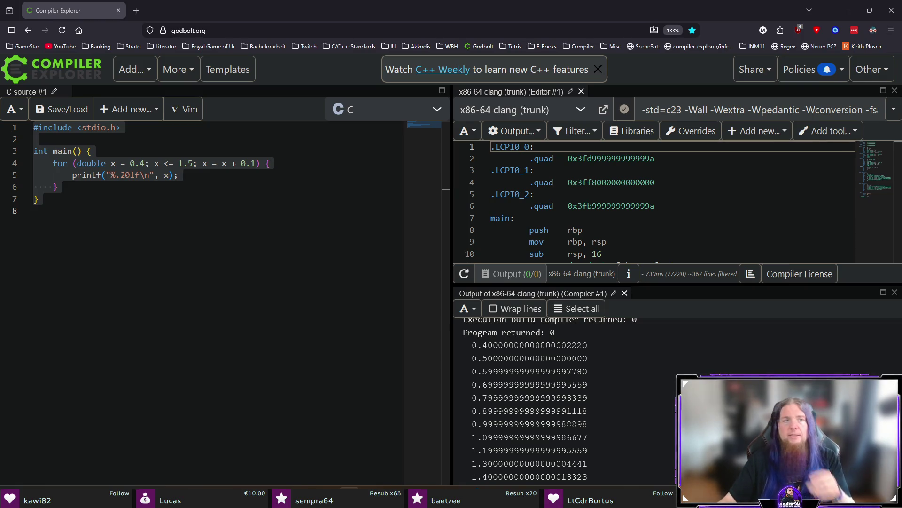
- Run ./chap06-10-floating-point in the VS Code terminal to confirm the imprecise printed values
{"action": "key", "text": "alt+Tab"}
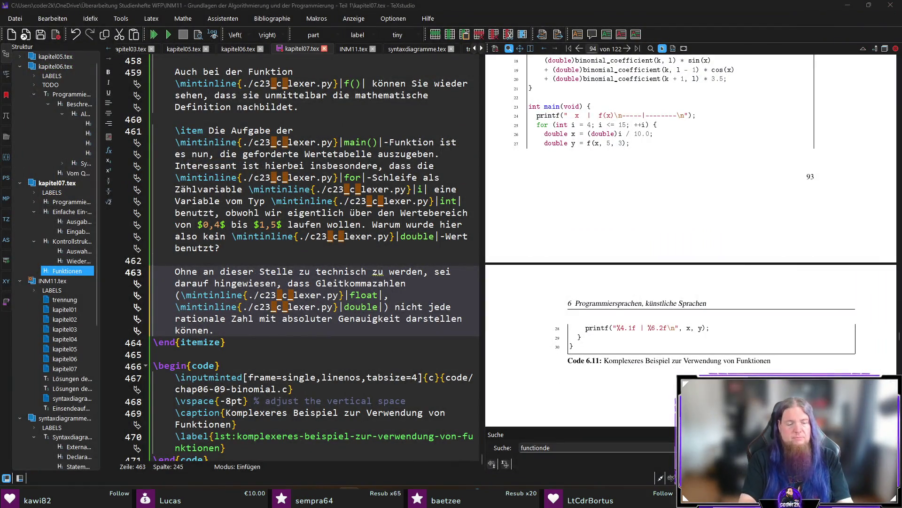
{"action": "key", "text": "alt+Tab"}
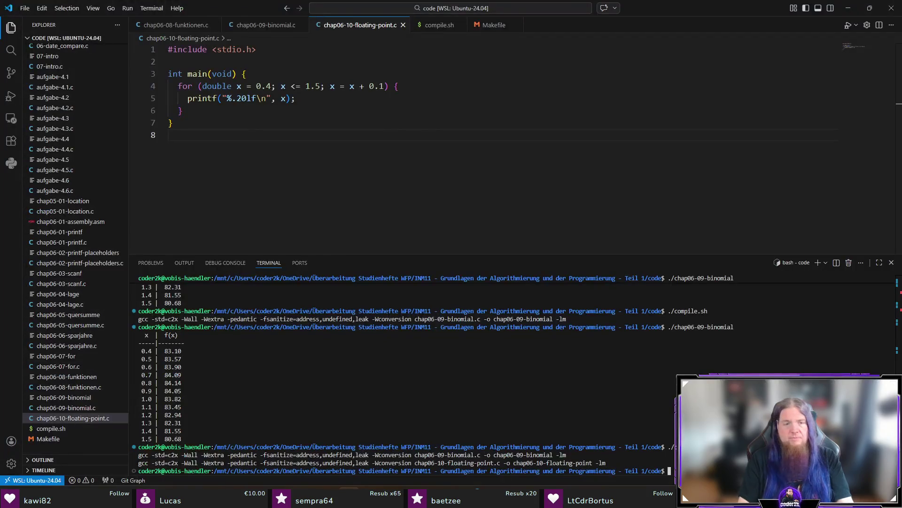
{"action": "type", "text": "./"}
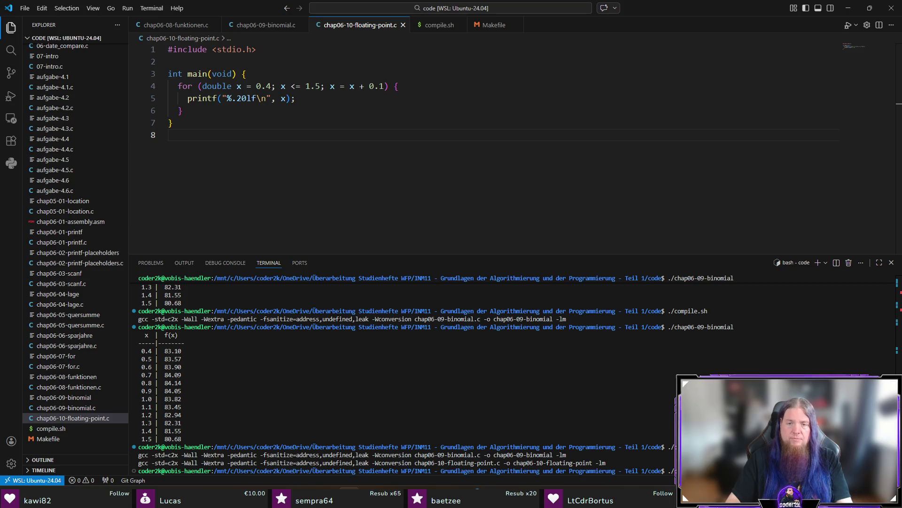
{"action": "key", "text": "Return"}
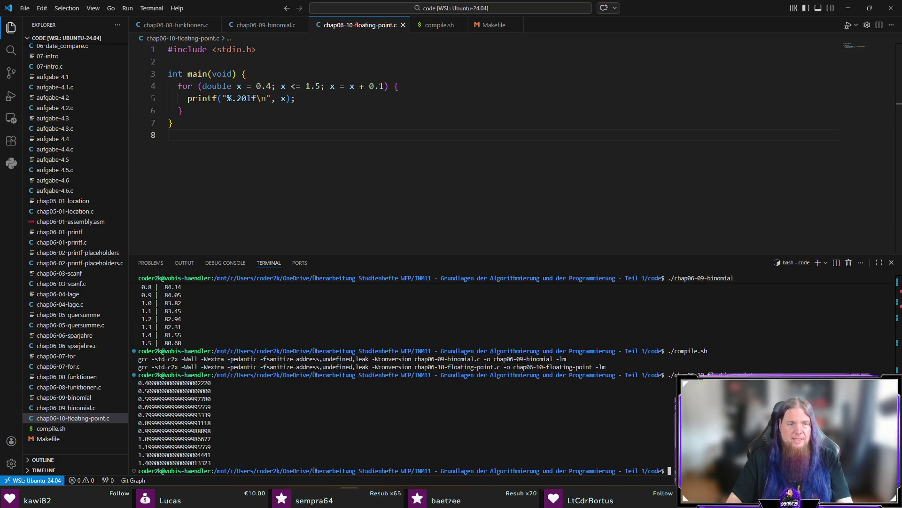
{"action": "key", "text": "alt+Tab"}
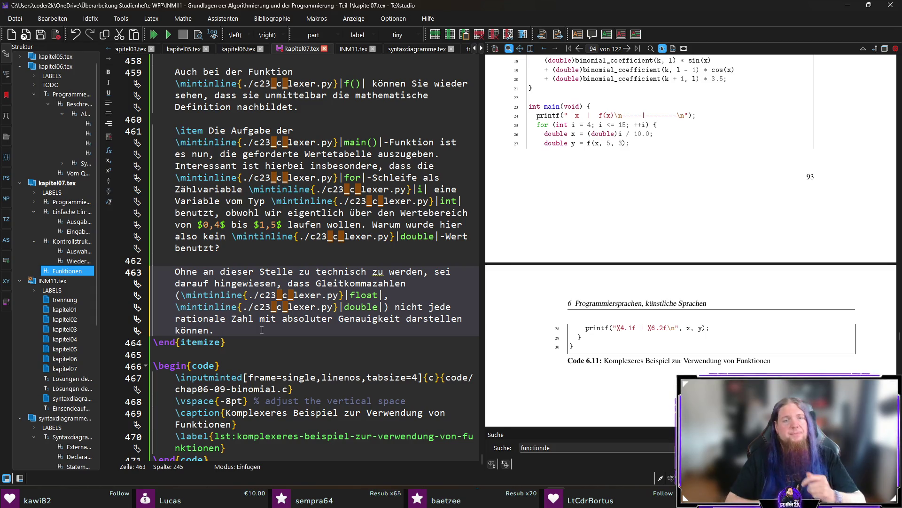
- Insert a code listing block for chap06-10-floating-point.c below the last listing
{"action": "key", "text": "ctrl+End"}
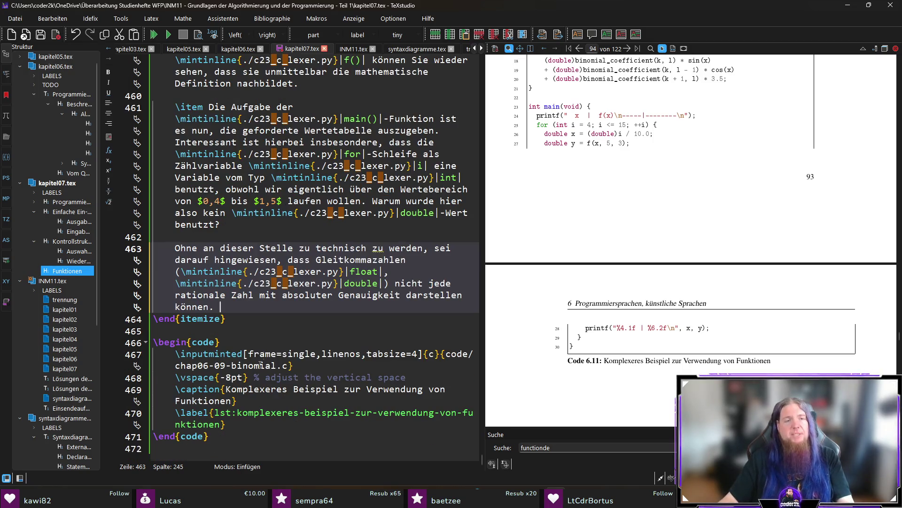
{"action": "key", "text": "Return"}
{"action": "key", "text": "shift+F1"}
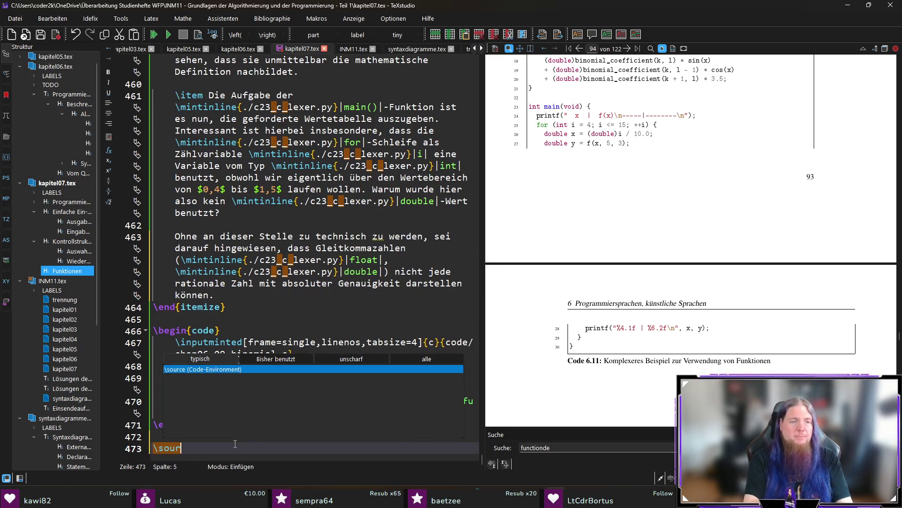
{"action": "type", "text": "chap06-"}
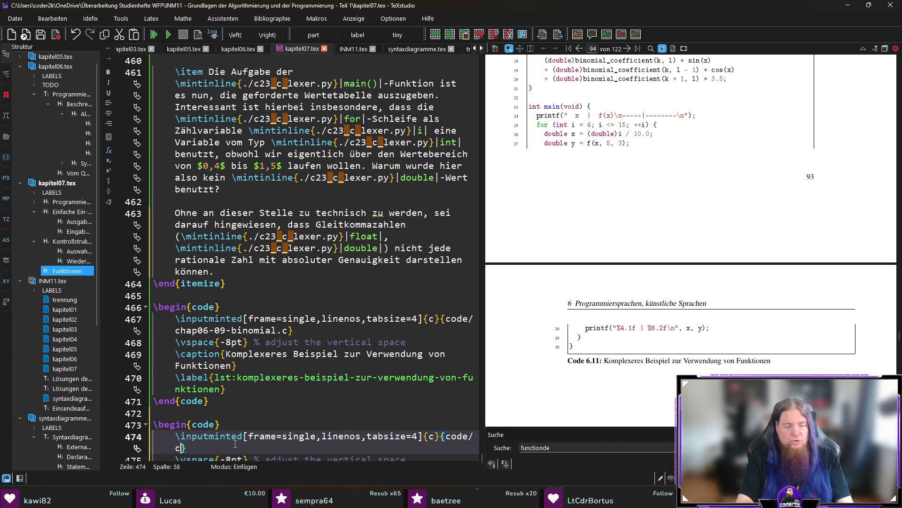
{"action": "type", "text": "10-floating-cp"}
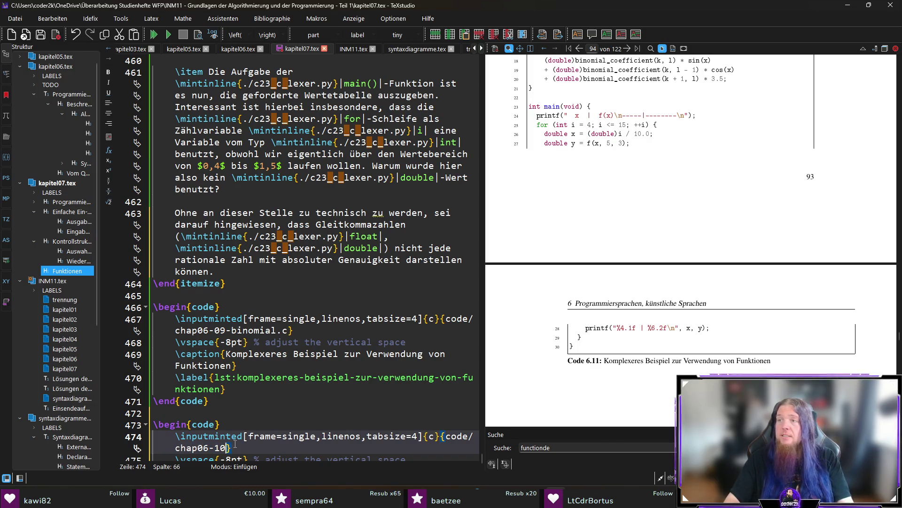
{"action": "key", "text": "BackSpace"}
{"action": "key", "text": "BackSpace"}
{"action": "type", "text": "point.c"}
- Caption it 'Präzisionsverlust bei Gleitkommazahlen', label it praezisionsverlust-bei-gleitkommazahlen, and begin a 'Code \ref{lst:pr' reference in the note
{"action": "key", "text": "ctrl+Right"}
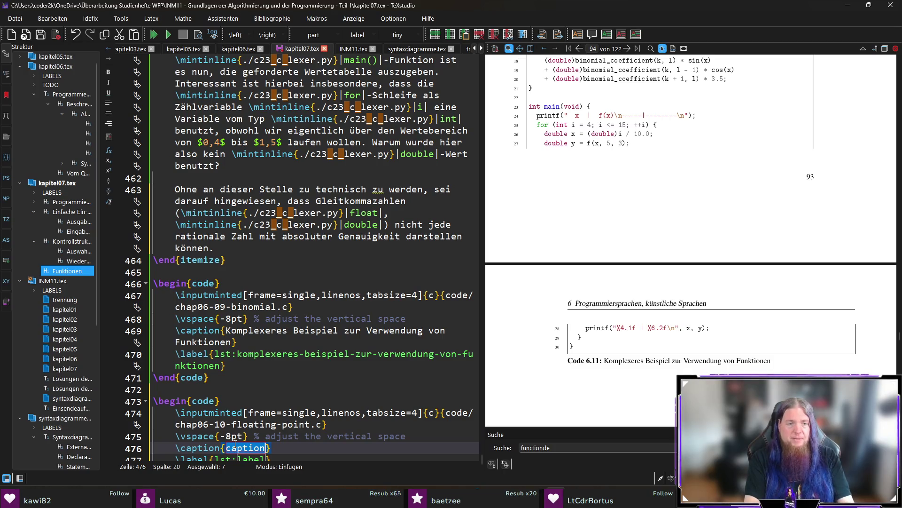
{"action": "type", "text": "Präzisionsverlust bei Gleitkommazahlen"}
{"action": "key", "text": "ctrl+Right"}
{"action": "type", "text": "praezisionsverlust-bei-gleitkommazahlen"}
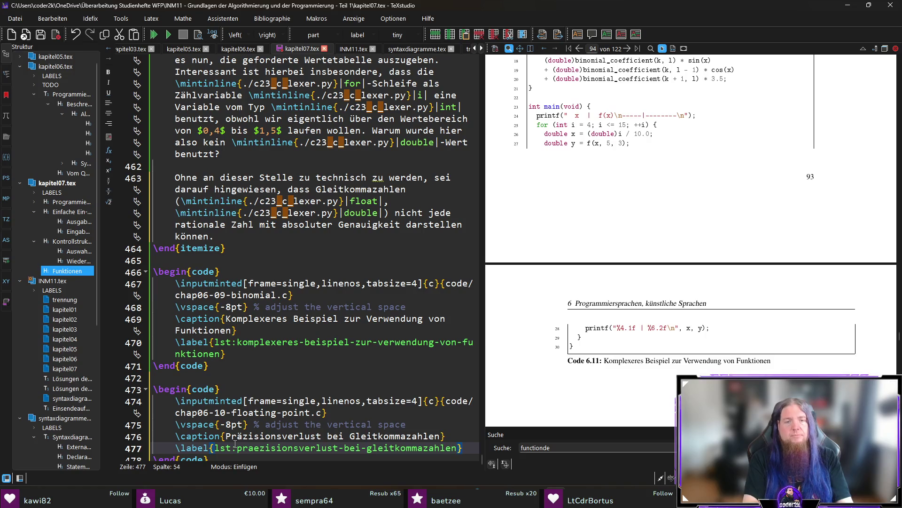
{"action": "key", "text": "Down"}
{"action": "key", "text": "Return"}
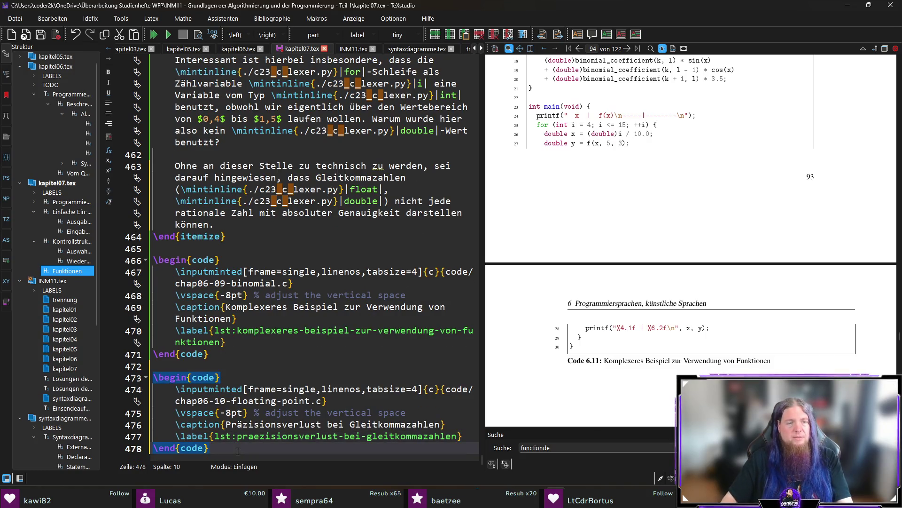
{"action": "left_click", "coordinate": [262, 214]}
{"action": "type", "text": "C"}
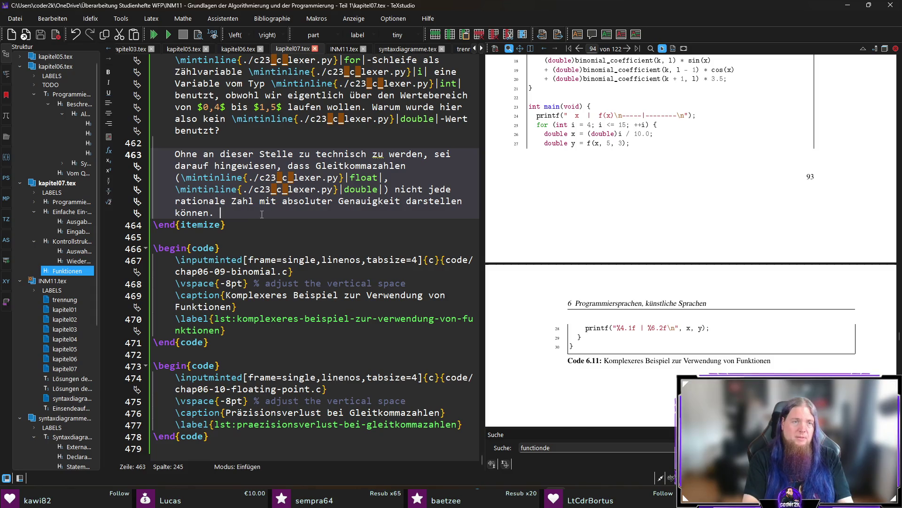
{"action": "type", "text": "ode \r"}
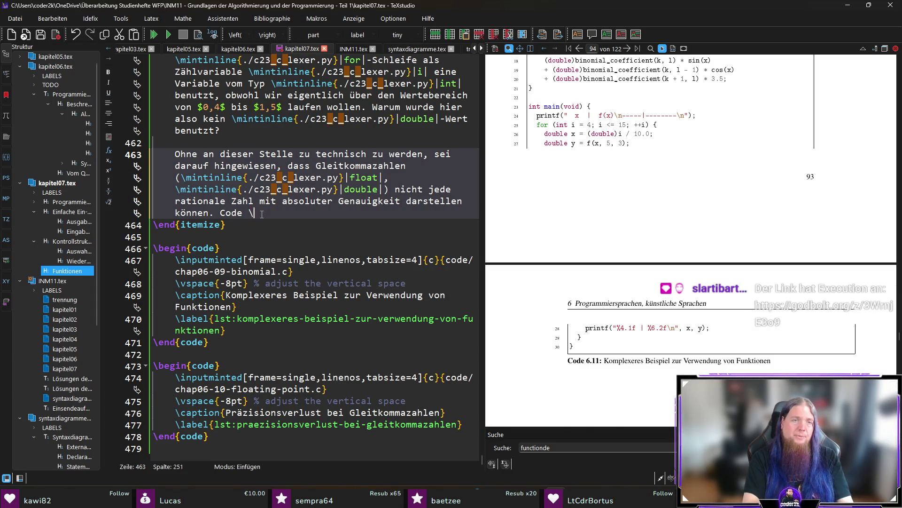
{"action": "type", "text": "ef{lst:pr"}
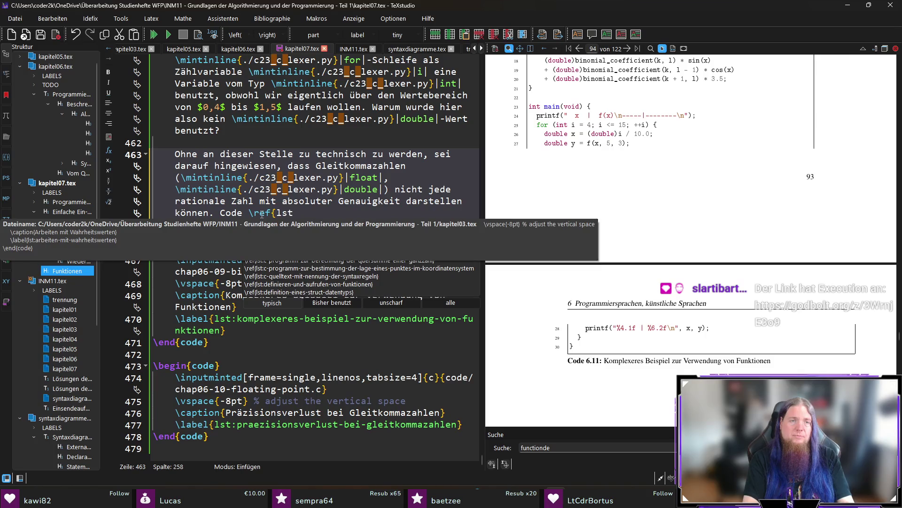
- Complete the reference to \ref{lst:praezisionsverlust-bei-gleitkommazahlen} at the end of the float note
{"action": "key", "text": "Return"}
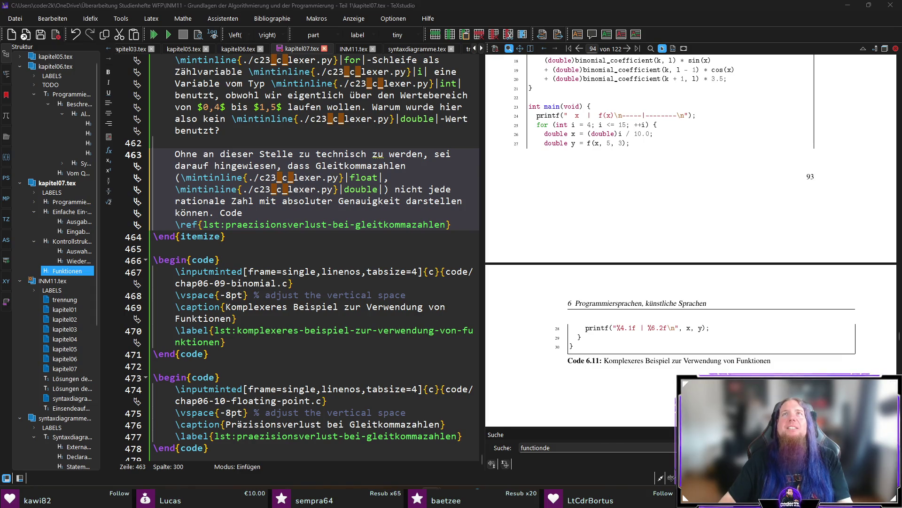
{"action": "key", "text": "alt+Tab"}
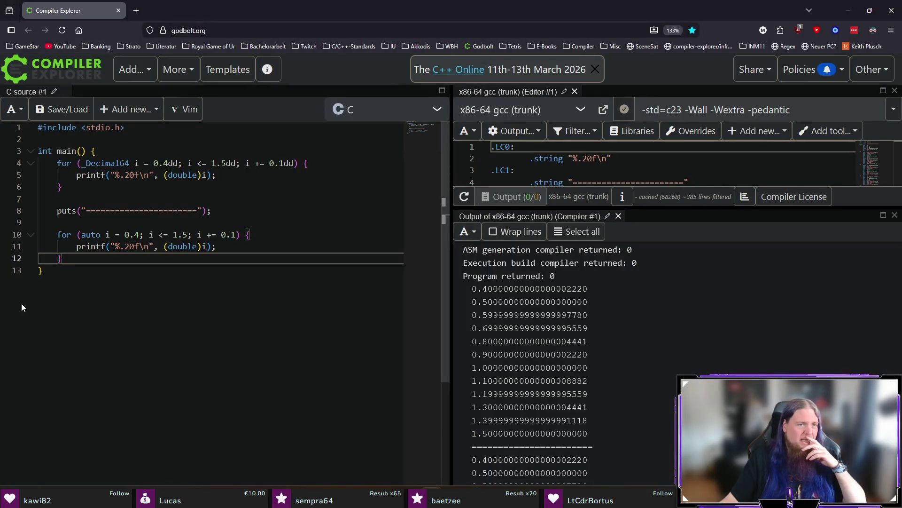
{"action": "left_click", "coordinate": [194, 281]}
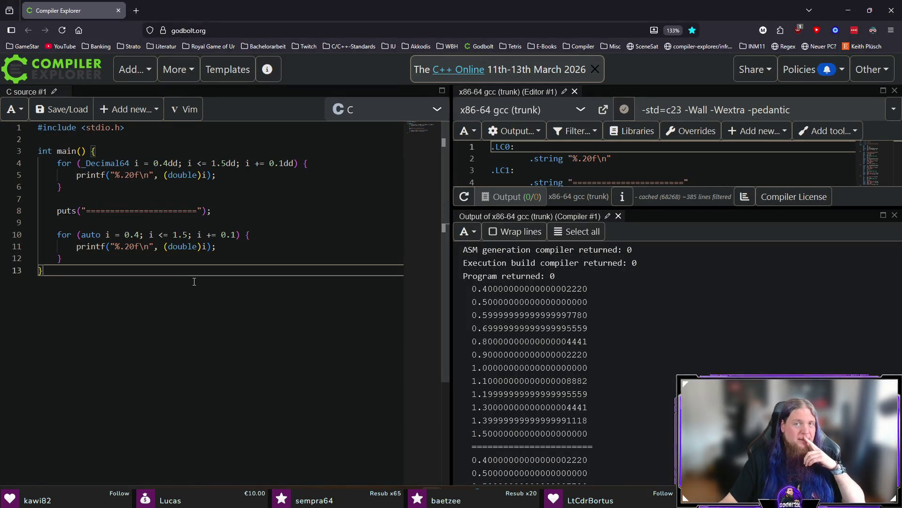
{"action": "double_click", "coordinate": [116, 162]}
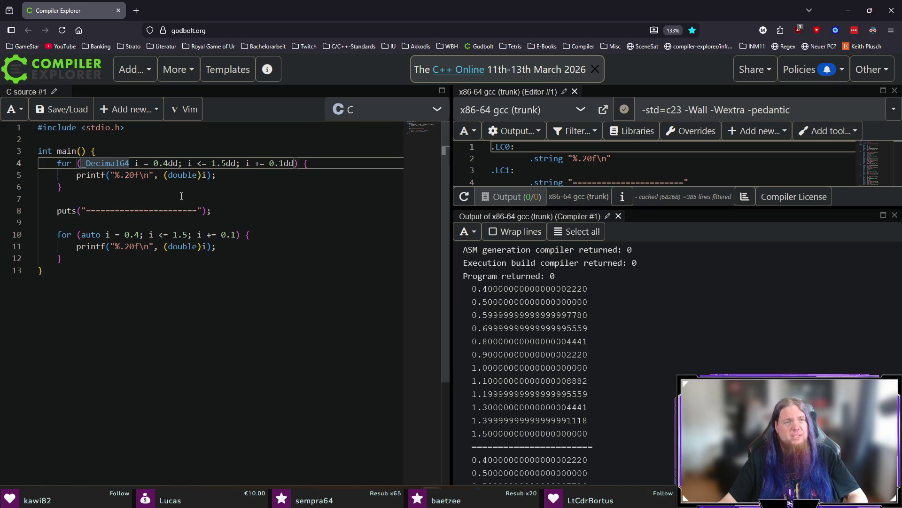
{"action": "left_click_drag", "start_coordinate": [111, 175], "coordinate": [153, 175]}
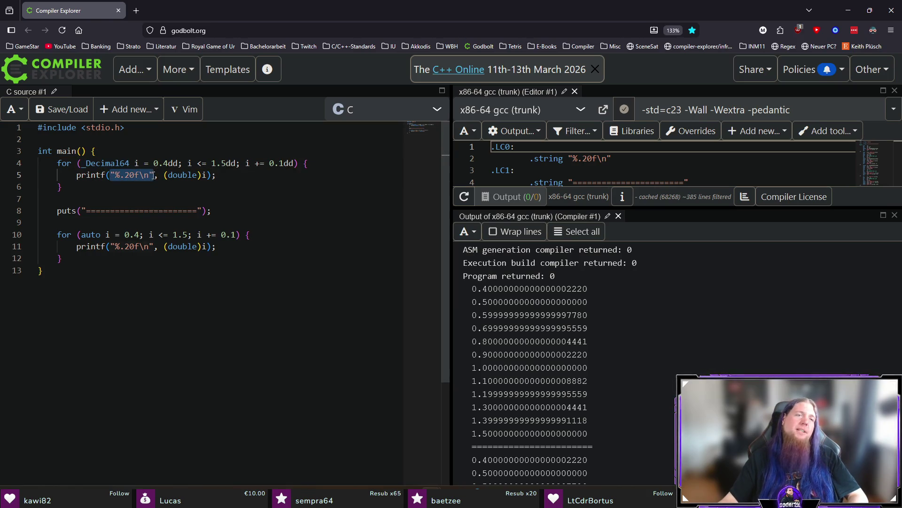
{"action": "left_click", "coordinate": [184, 187]}
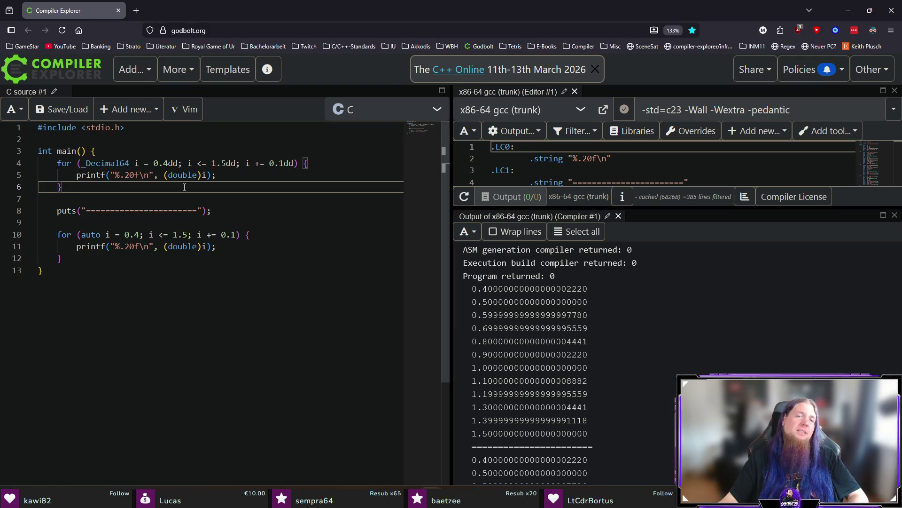
{"action": "left_click", "coordinate": [173, 178]}
{"action": "left_click", "coordinate": [224, 175]}
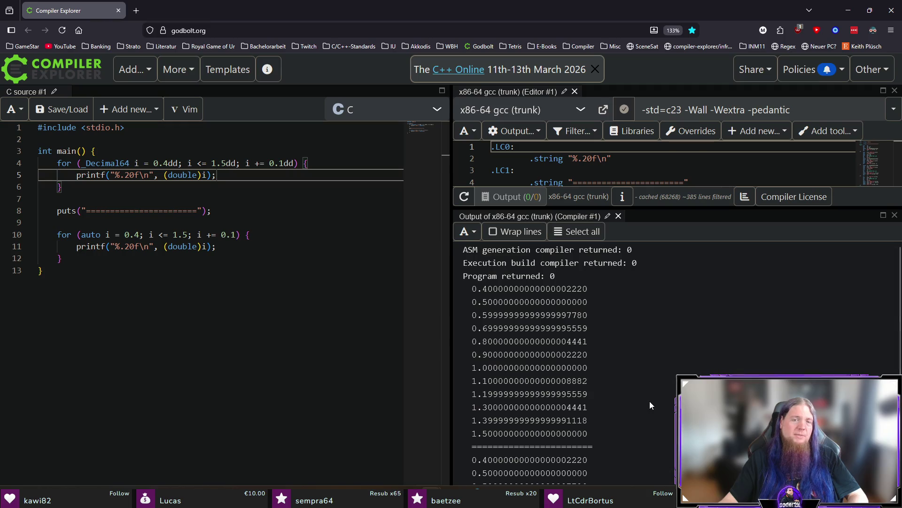
{"action": "scroll", "coordinate": [490, 406], "scroll_direction": "down", "scroll_amount": 3}
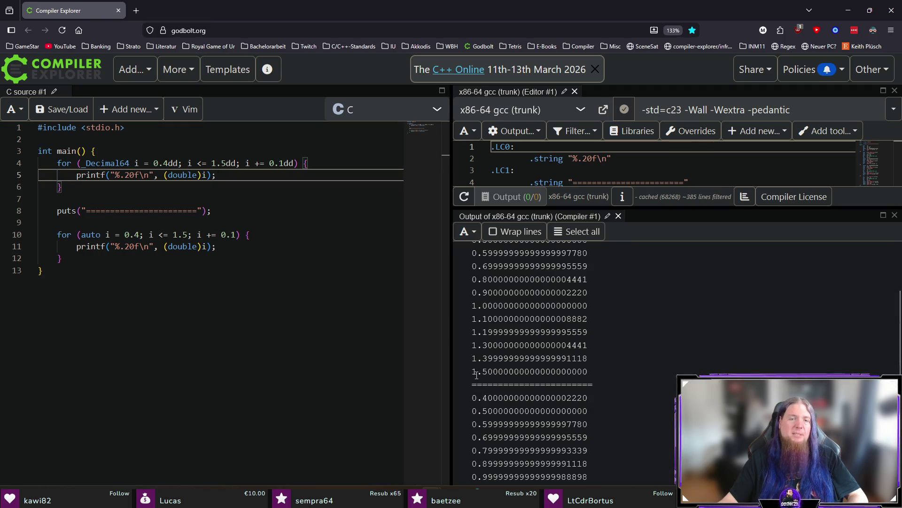
{"action": "scroll", "coordinate": [621, 369], "scroll_direction": "down", "scroll_amount": 2}
{"action": "double_click", "coordinate": [594, 478]}
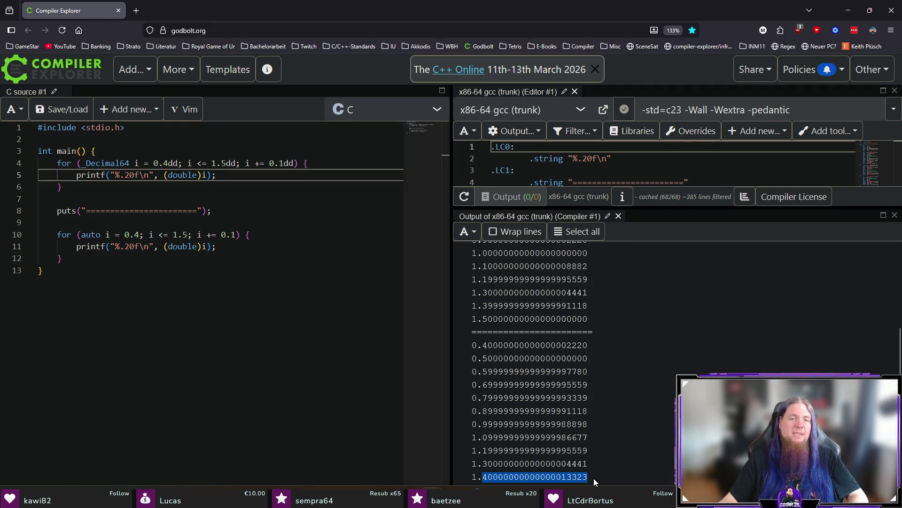
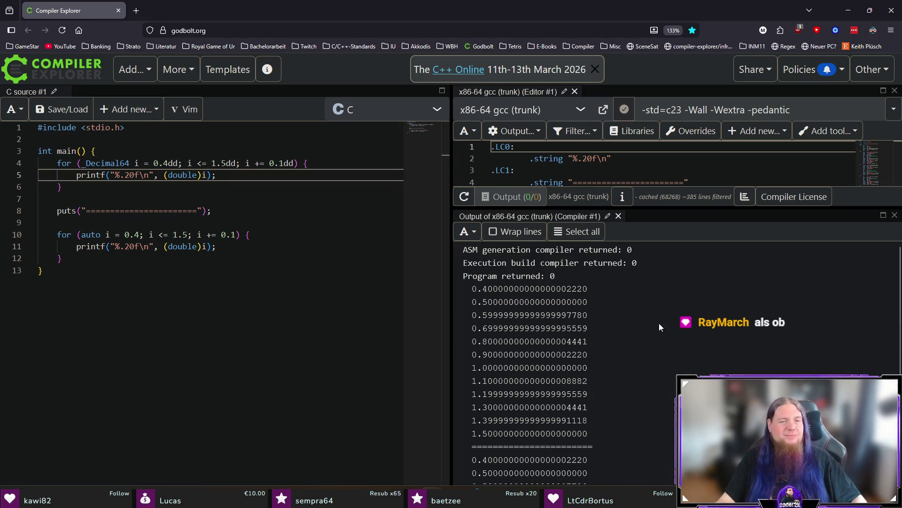
- Leave the Compiler Explorer loop output and bring kapitel07.tex in TeXstudio to the front
{"action": "left_click", "coordinate": [300, 307]}
{"action": "key", "text": "alt+Tab"}
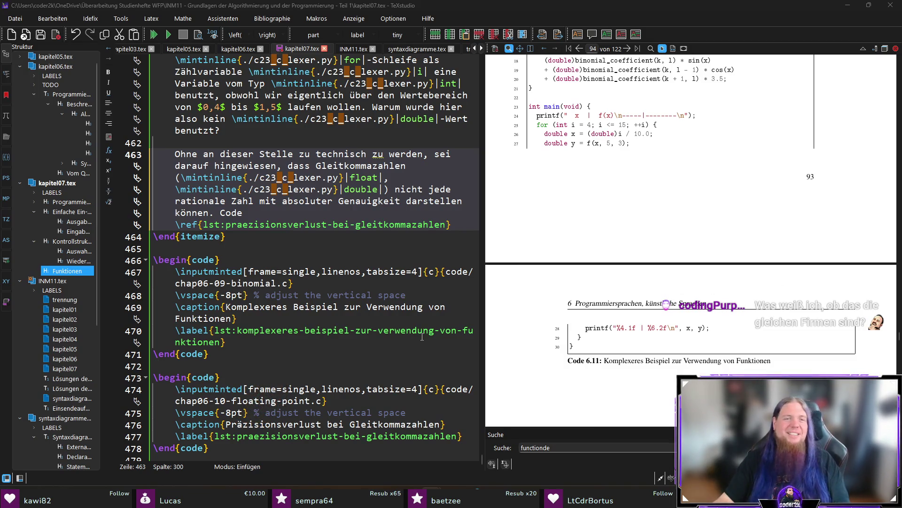
{"action": "left_click", "coordinate": [252, 234]}
{"action": "left_click", "coordinate": [256, 248]}
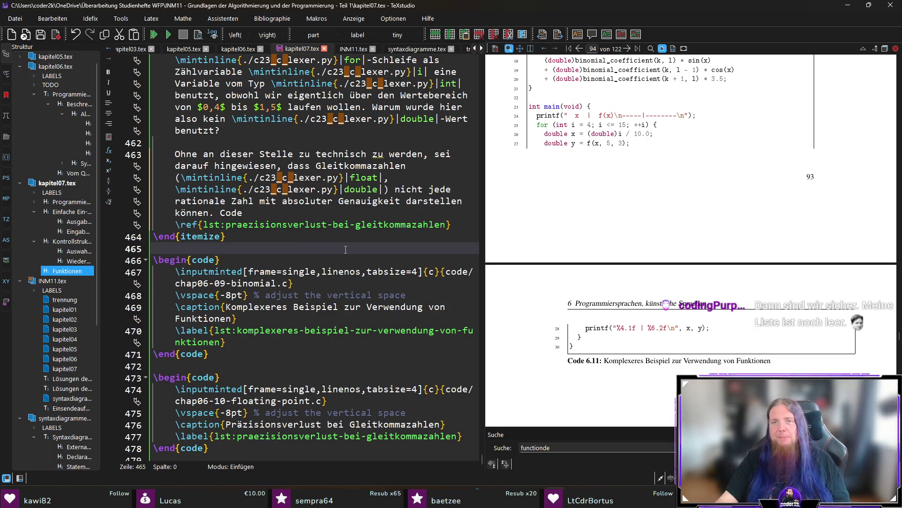
{"action": "scroll", "coordinate": [345, 249], "scroll_direction": "down", "scroll_amount": 1}
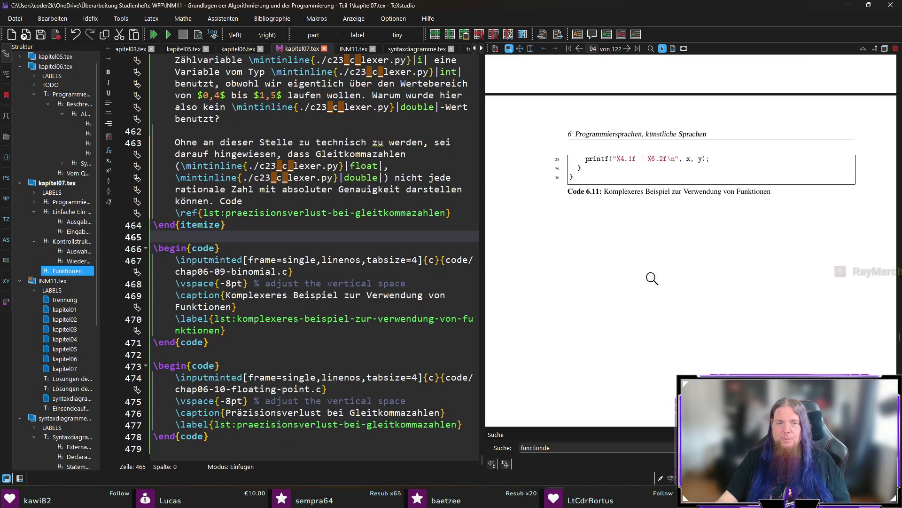
{"action": "scroll", "coordinate": [651, 279], "scroll_direction": "up", "scroll_amount": 2}
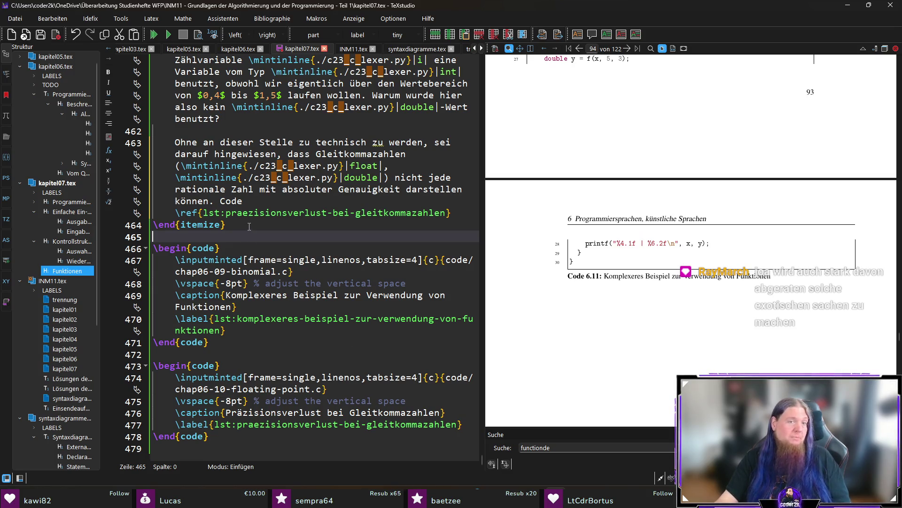
{"action": "left_click", "coordinate": [462, 212]}
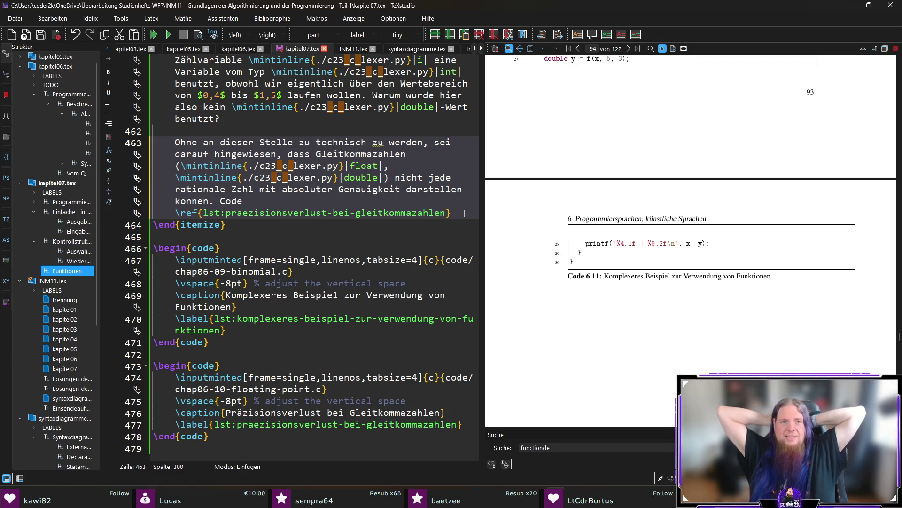
- After the \ref, add 'demonstriert das Problem. Wird das dort gezeigte Programm ausgeführt, führt es zu folgender Ausgabe:' plus two new lines
{"action": "type", "text": "demonstriert"}
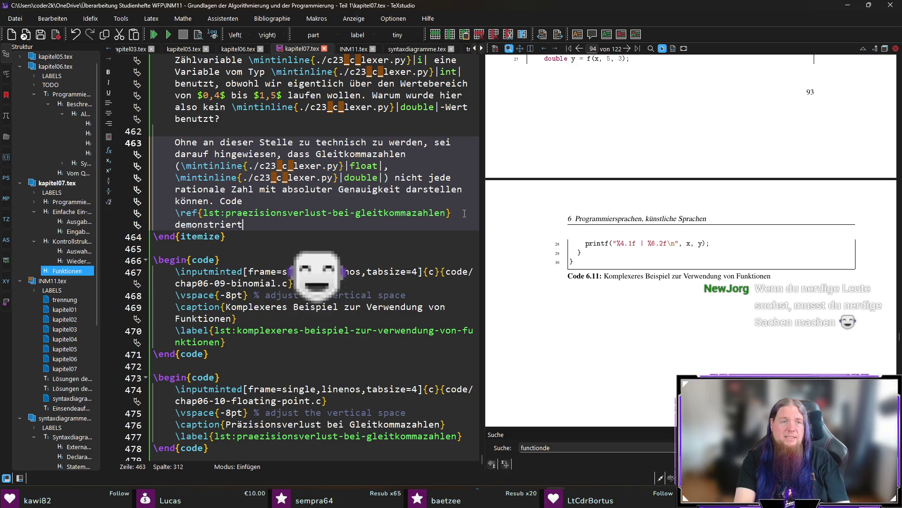
{"action": "type", "text": " das Problem"}
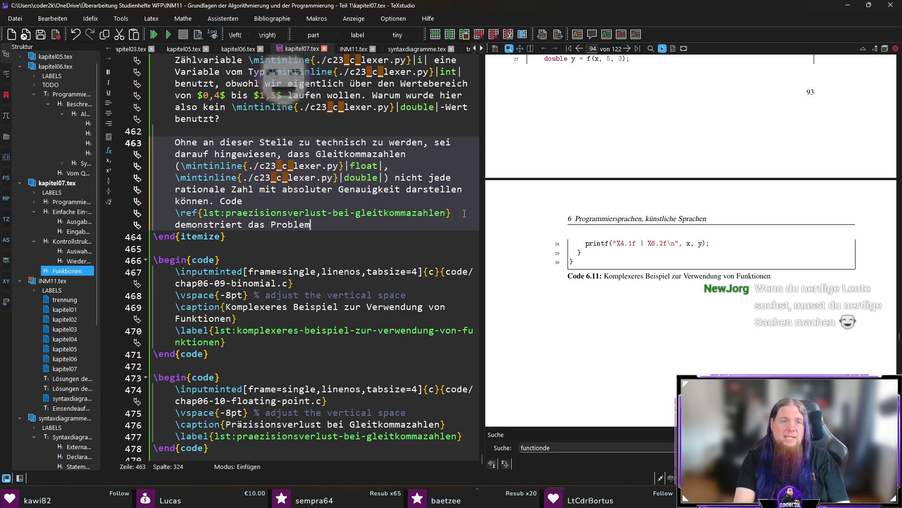
{"action": "type", "text": "."}
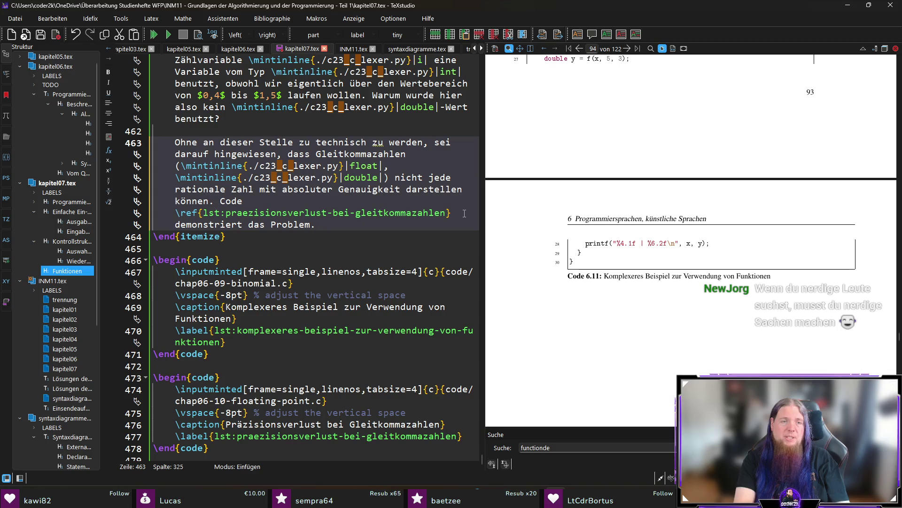
{"action": "type", "text": " W"}
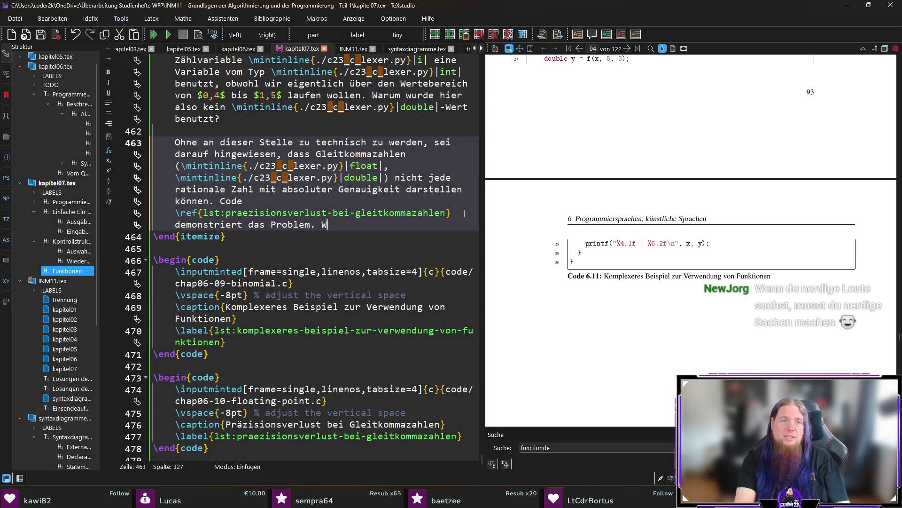
{"action": "type", "text": "ird das dort gezeigte P"}
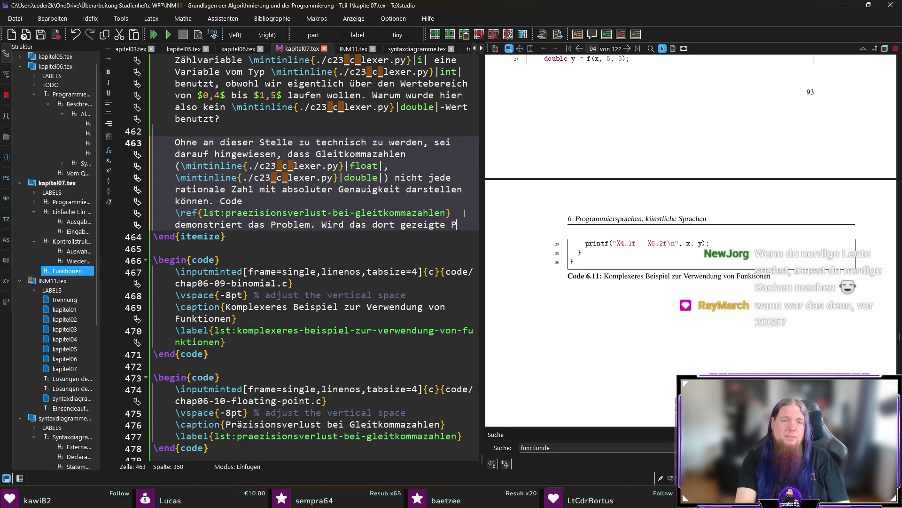
{"action": "type", "text": "rogramm ausgefü"}
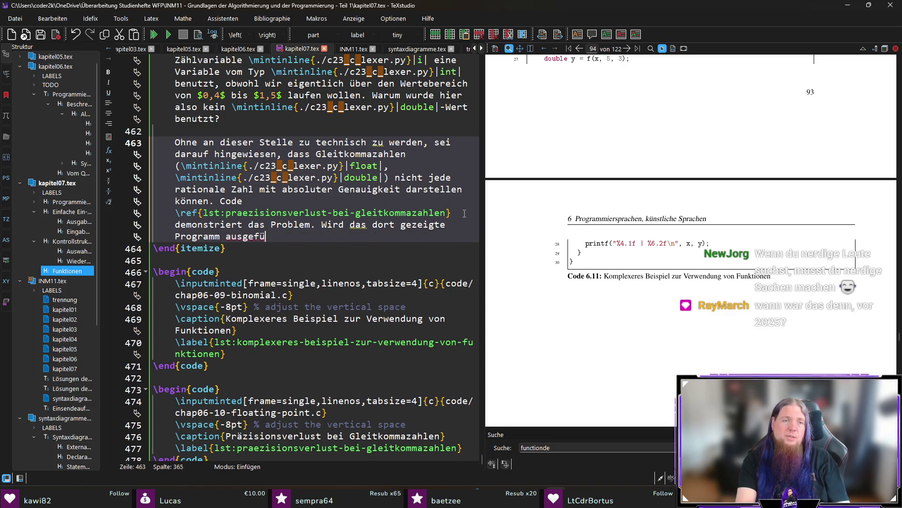
{"action": "type", "text": "hrt, führt es zu folgender Ausgabe:"}
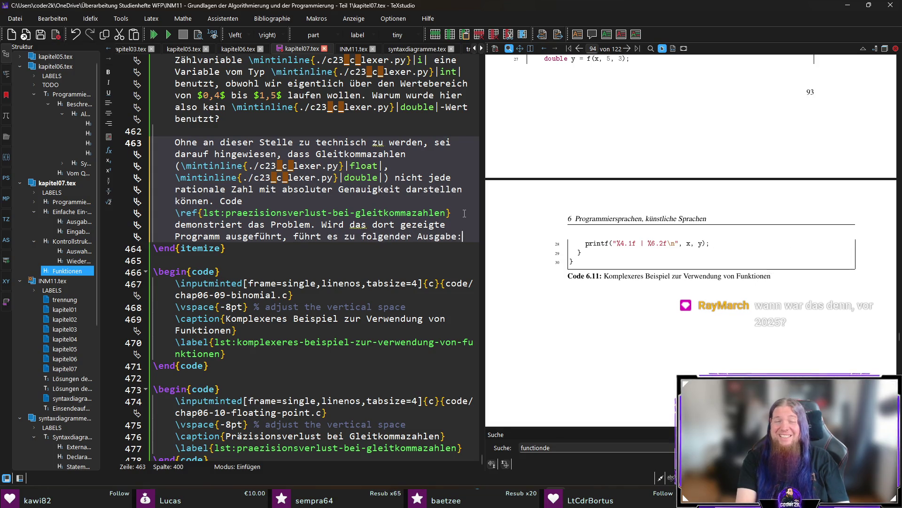
{"action": "key", "text": "Return"}
{"action": "key", "text": "Return"}
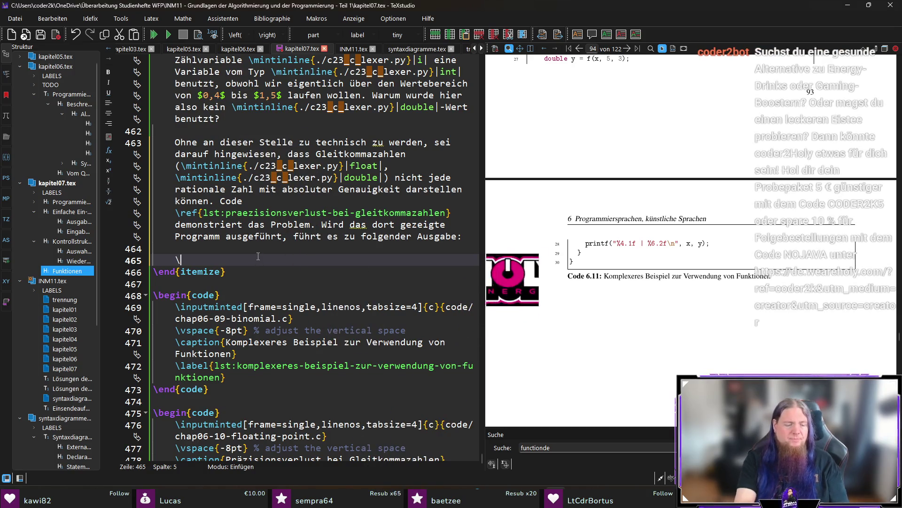
- Insert a verbatim* environment below the paragraph
{"action": "type", "text": "\begin{verb"}
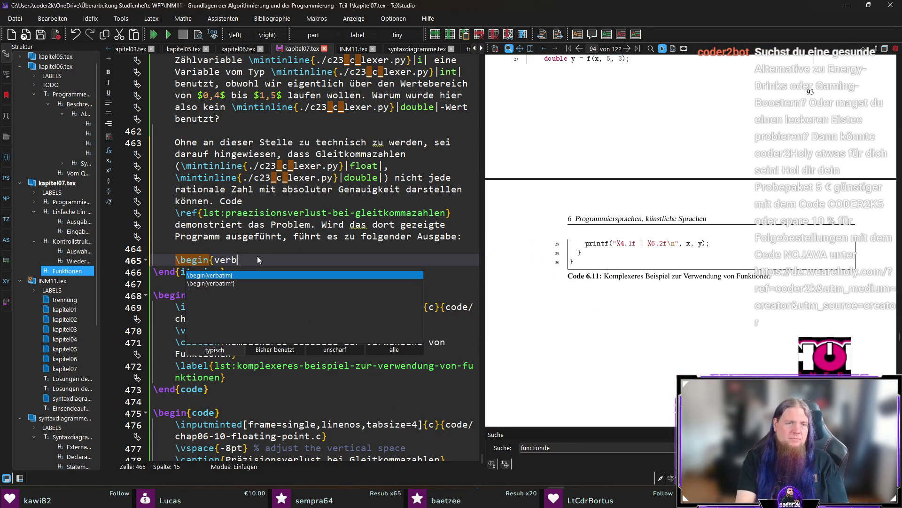
{"action": "key", "text": "Return"}
{"action": "key", "text": "Up"}
{"action": "key", "text": "End"}
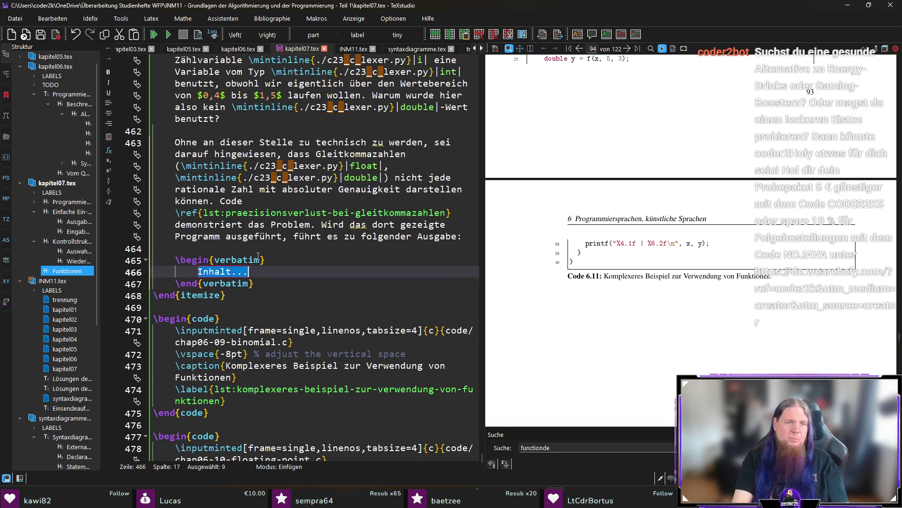
{"action": "key", "text": "Down"}
{"action": "key", "text": "Down"}
{"action": "key", "text": "Left"}
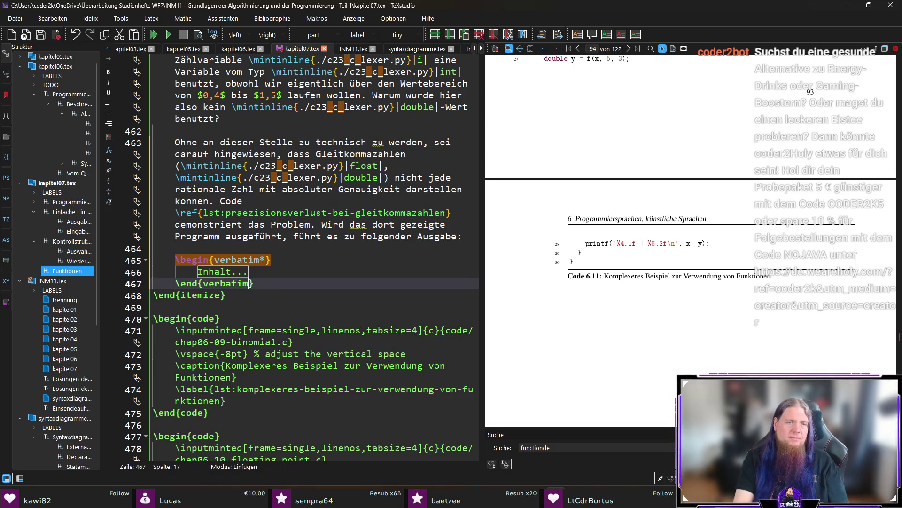
{"action": "type", "text": "*"}
- Paste the eleven output values 0.4 to 1.4 unindented into the block, then save and compile
{"action": "key", "text": "Up"}
{"action": "key", "text": "shift+Left"}
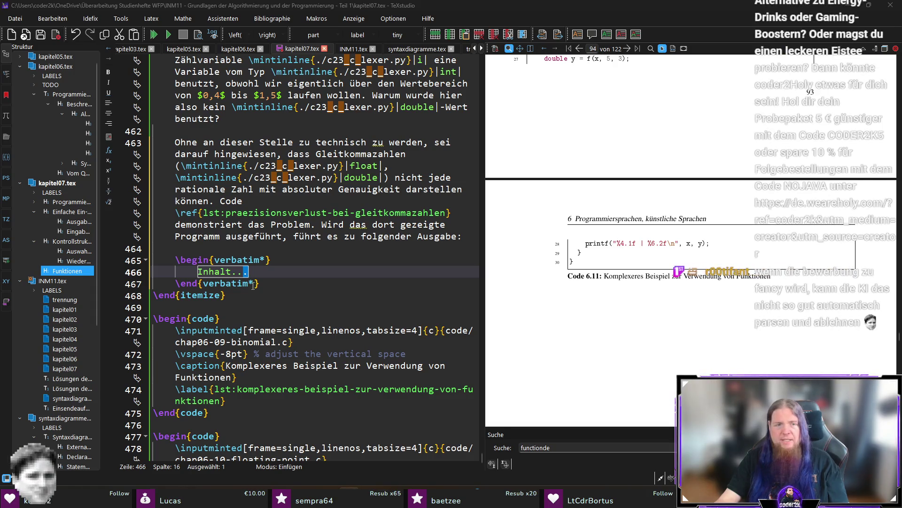
{"action": "type", "text": "0.40000000000000002220 0.50000000000000000000 0.59999999999999997780 0.69999999999999995559 0.79999999999999993339 0.89999999999999991118 0.99999999999999988898 1.09999999999999986677 1.19999999999999995559 1.30000000000000004441 1.40000000000000013323"}
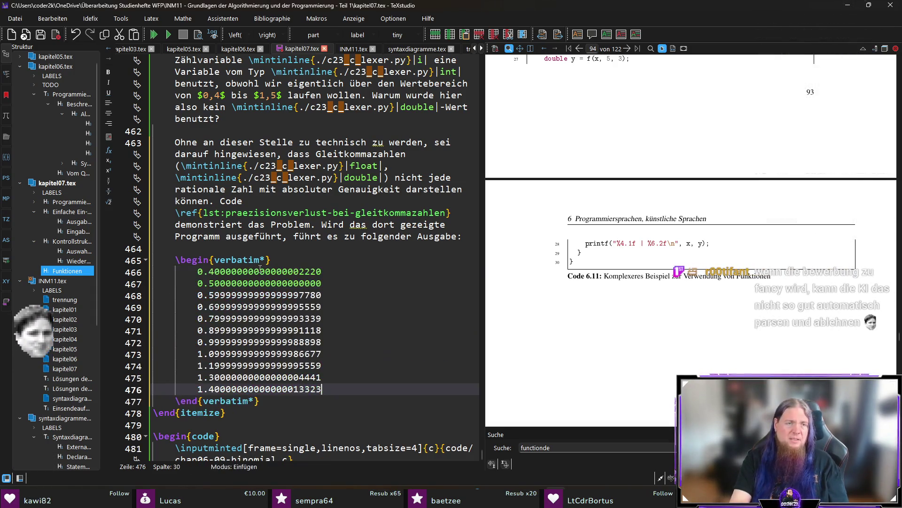
{"action": "key", "text": "shift+Home"}
{"action": "key", "text": "shift+Home"}
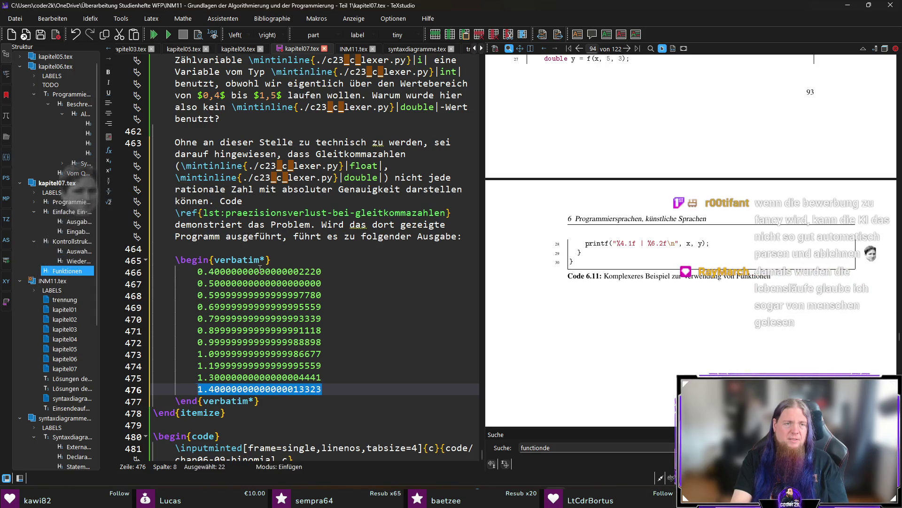
{"action": "key", "text": "shift+Up"}
{"action": "key", "text": "shift+Up"}
{"action": "key", "text": "shift+Up"}
{"action": "key", "text": "shift+Tab"}
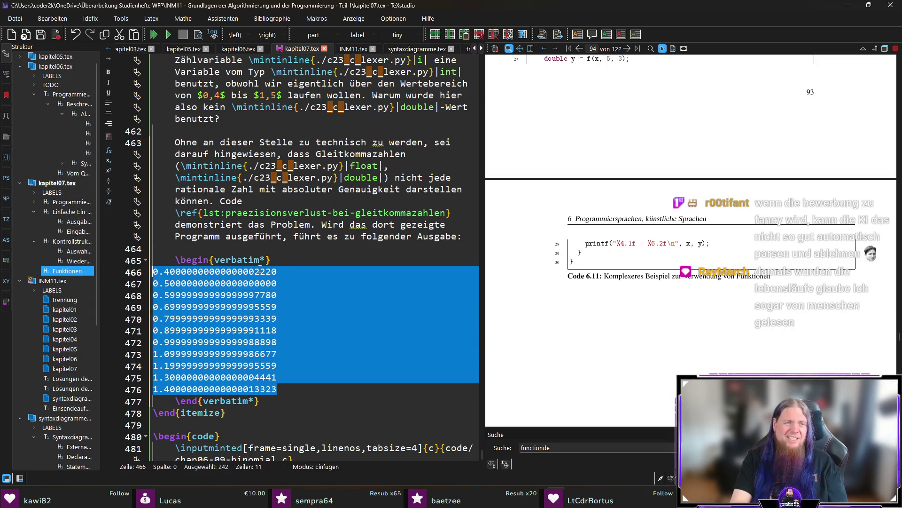
{"action": "key", "text": "End"}
{"action": "key", "text": "ctrl+s"}
{"action": "key", "text": "F5"}
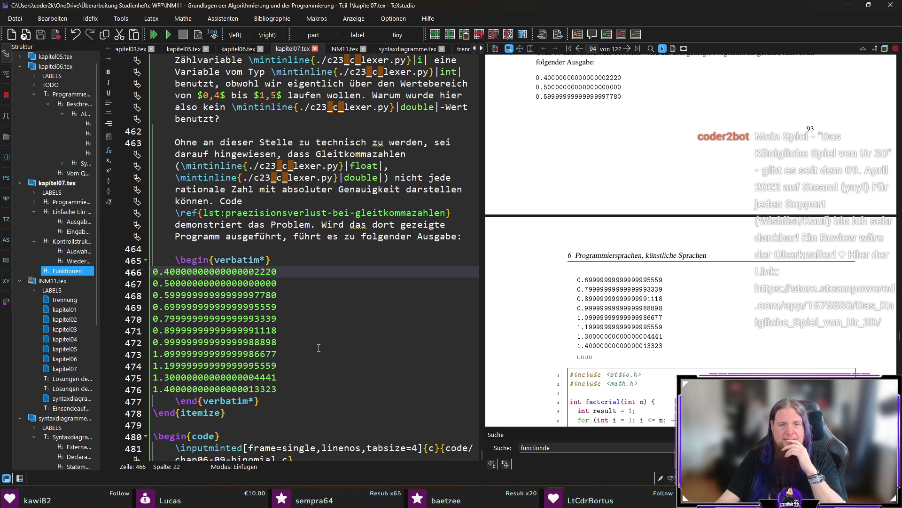
- Inspect the rendered loop output in the PDF preview with the magnifier
{"action": "scroll", "coordinate": [658, 282], "scroll_direction": "down", "scroll_amount": 3}
{"action": "left_click_drag", "start_coordinate": [602, 301], "coordinate": [592, 299]}
{"action": "scroll", "coordinate": [639, 311], "scroll_direction": "up", "scroll_amount": 3}
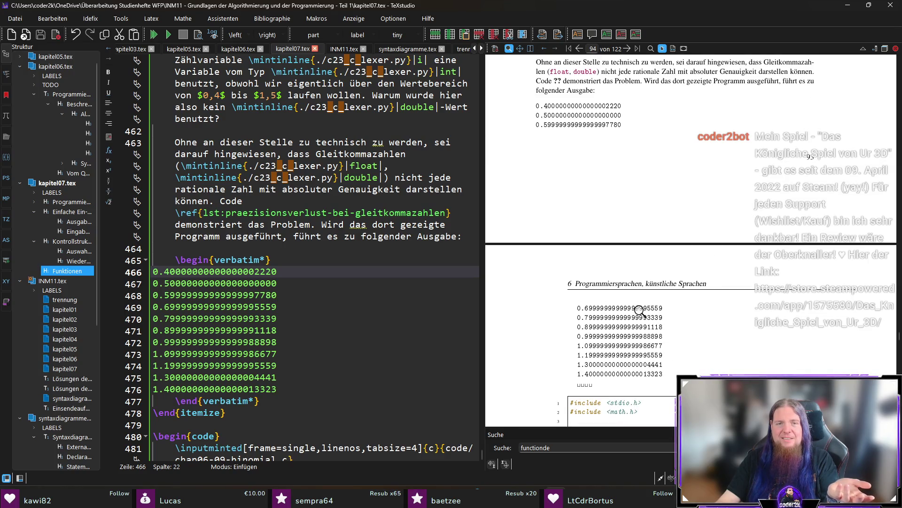
- Remove the indentation before \end{verbatim*}, then save and recompile
{"action": "left_click", "coordinate": [324, 404]}
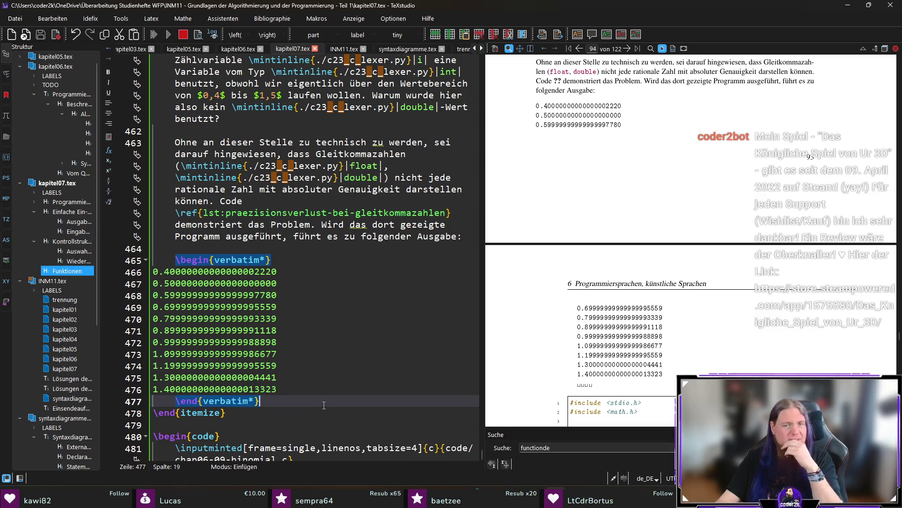
{"action": "left_click", "coordinate": [362, 385]}
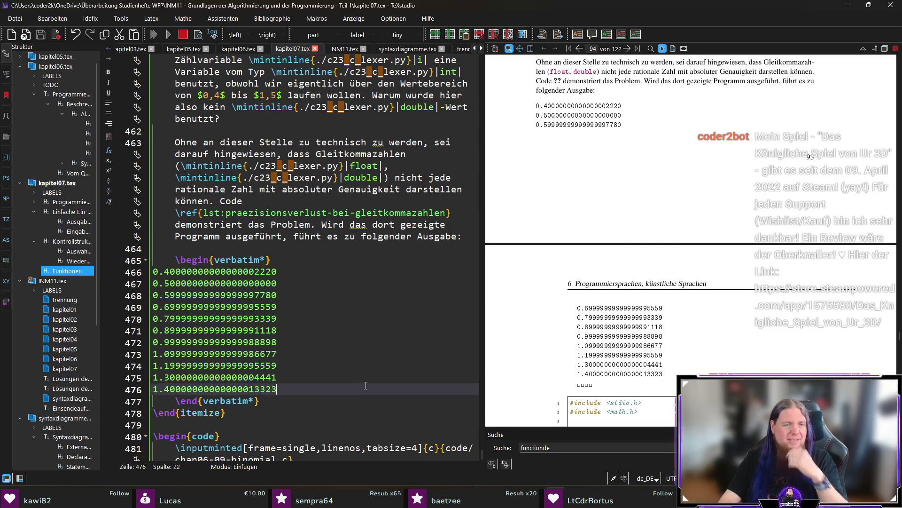
{"action": "key", "text": "Down"}
{"action": "key", "text": "Home"}
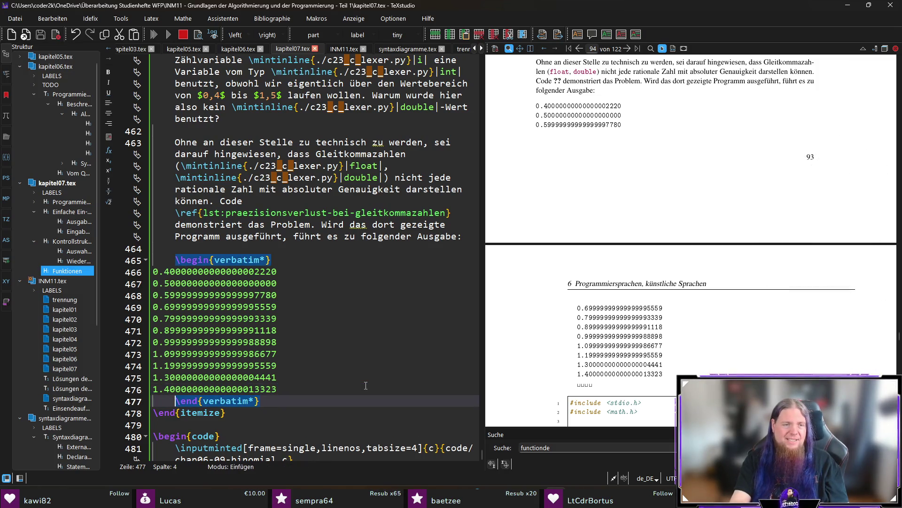
{"action": "key", "text": "shift+Home"}
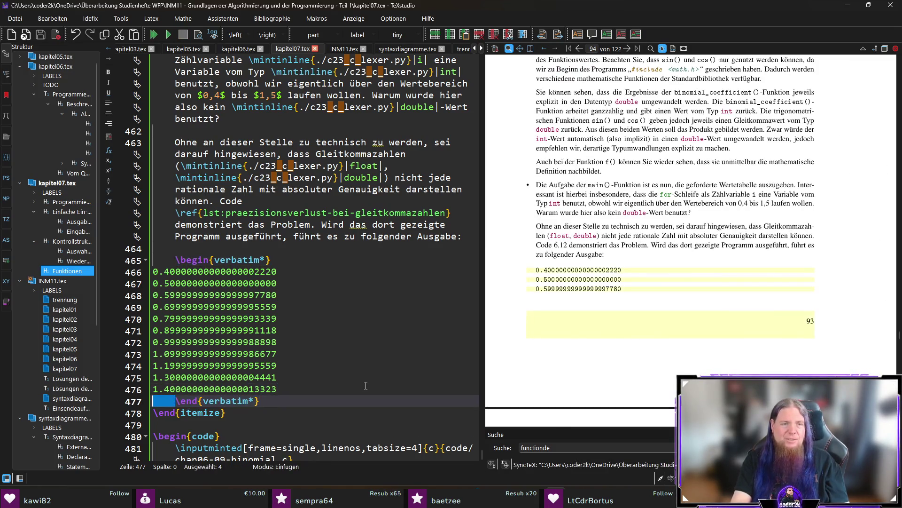
{"action": "key", "text": "BackSpace"}
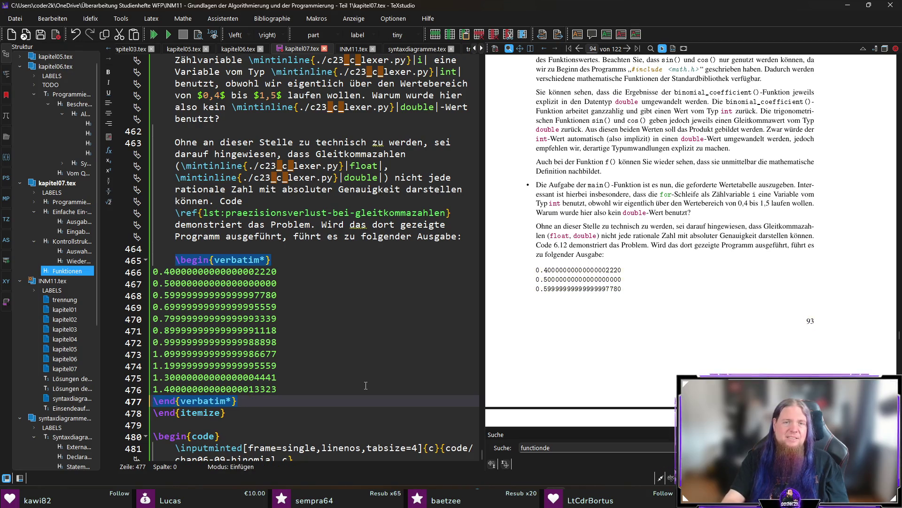
{"action": "key", "text": "ctrl+s"}
{"action": "scroll", "coordinate": [624, 359], "scroll_direction": "down", "scroll_amount": 5}
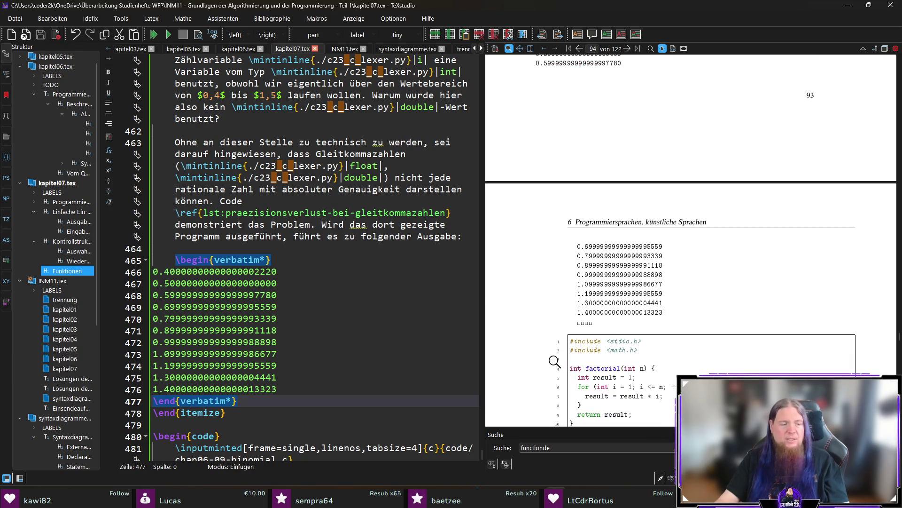
{"action": "key", "text": "F5"}
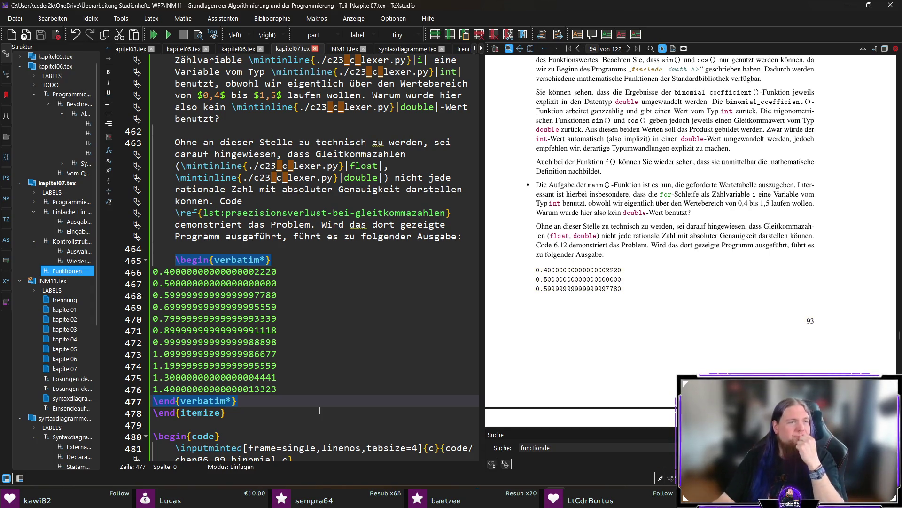
- Recheck the output listing at the foot of page 93, then switch to Firefox
{"action": "scroll", "coordinate": [641, 339], "scroll_direction": "down", "scroll_amount": 5}
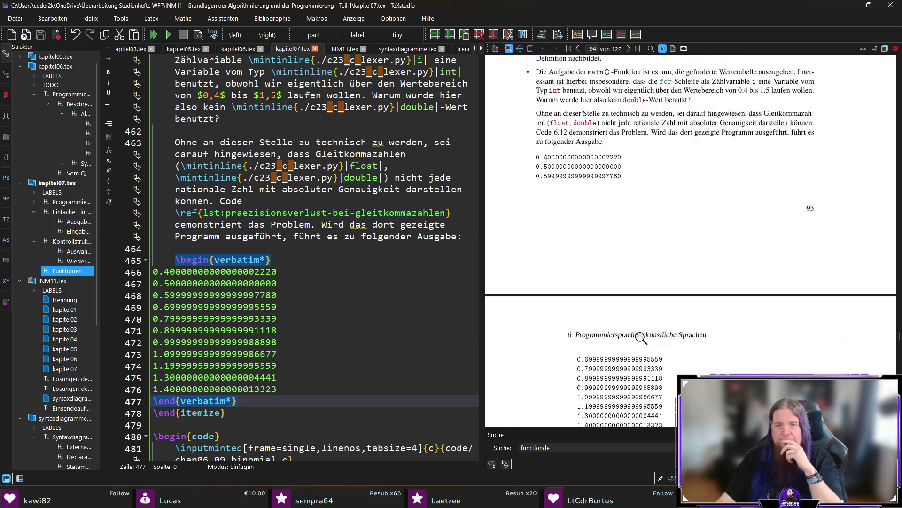
{"action": "left_click_drag", "start_coordinate": [614, 332], "coordinate": [625, 334]}
{"action": "scroll", "coordinate": [687, 297], "scroll_direction": "up", "scroll_amount": 5}
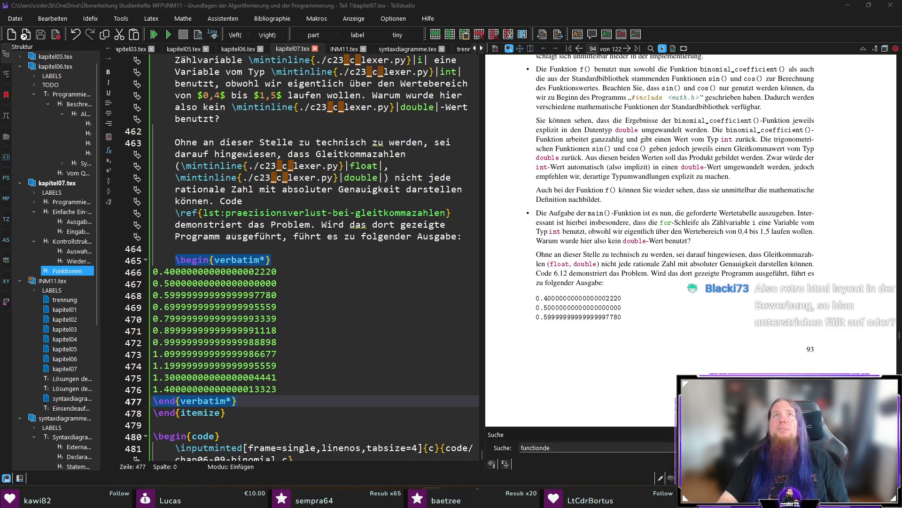
{"action": "key", "text": "alt+Tab"}
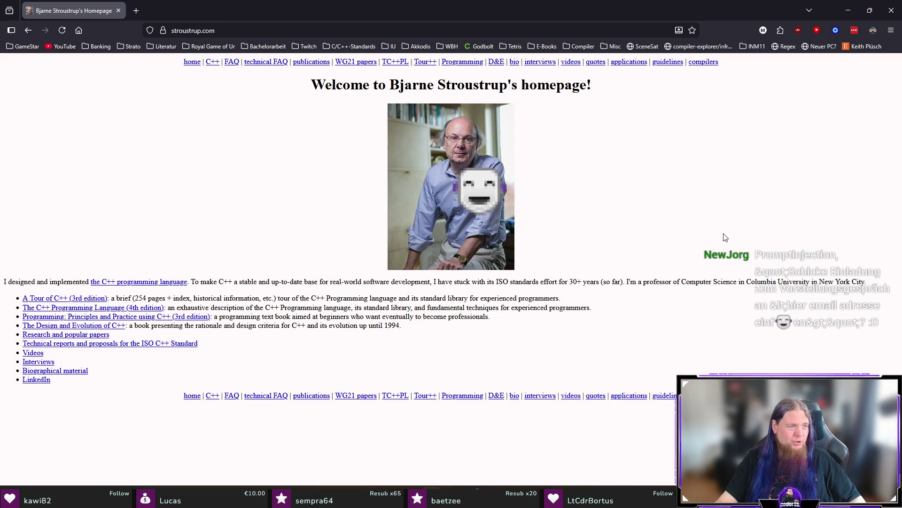
- Close the Firefox window to return to the TeXstudio chapter
{"action": "left_click", "coordinate": [890, 10]}
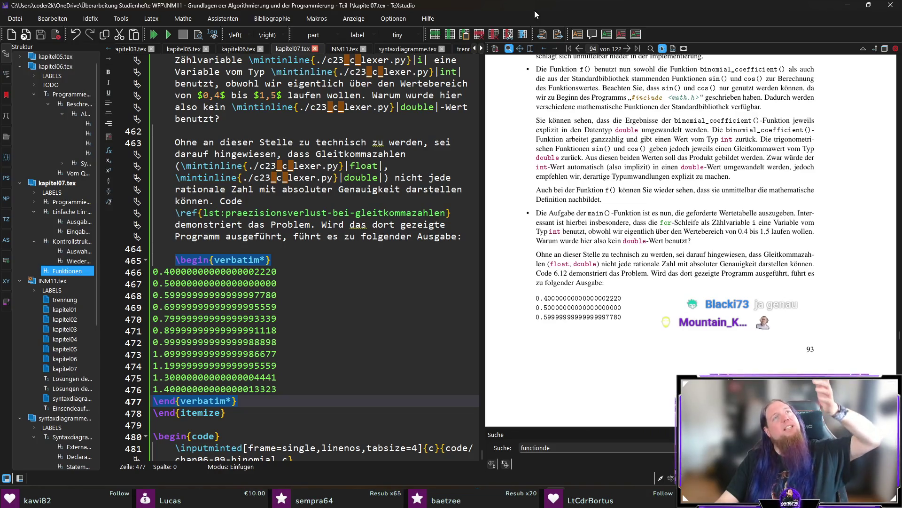
- Start a new line right after \end{verbatim*} on line 477
{"action": "left_click", "coordinate": [328, 399]}
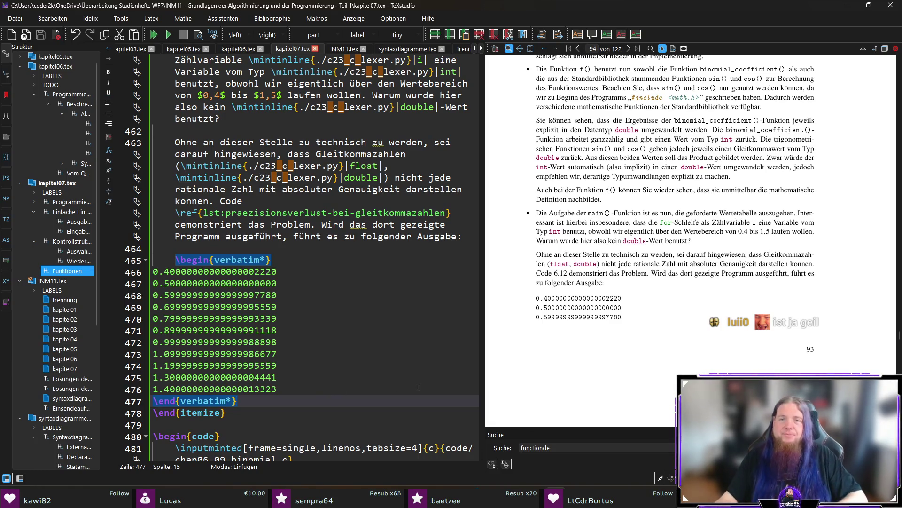
{"action": "scroll", "coordinate": [694, 303], "scroll_direction": "down", "scroll_amount": 2}
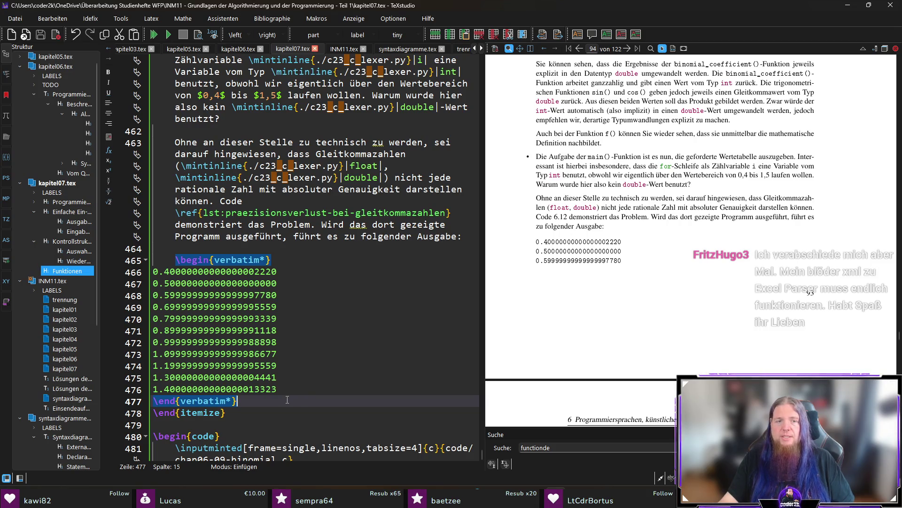
{"action": "key", "text": "Return"}
- Write the sentence that a double loop variable never reaches 1,5, add a blank line before it, and save
{"action": "type", "text": "Sie kön"}
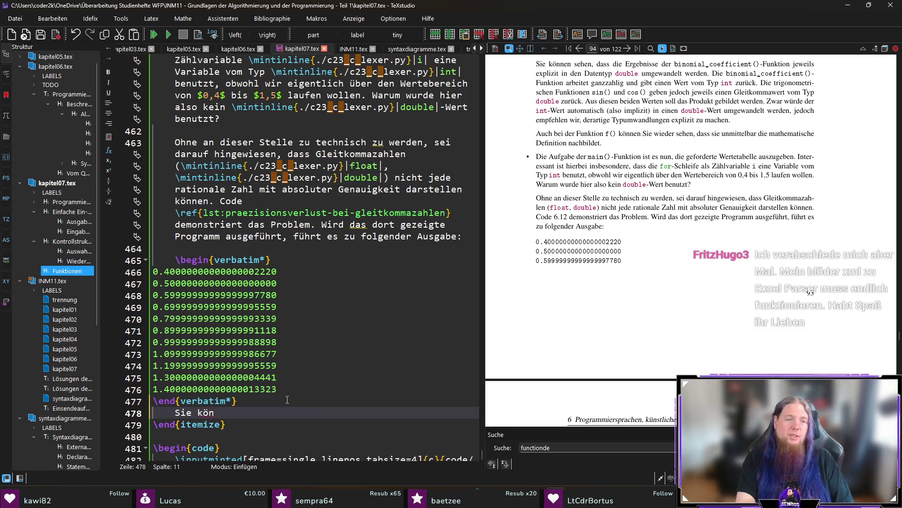
{"action": "type", "text": "nen also sehen, das"}
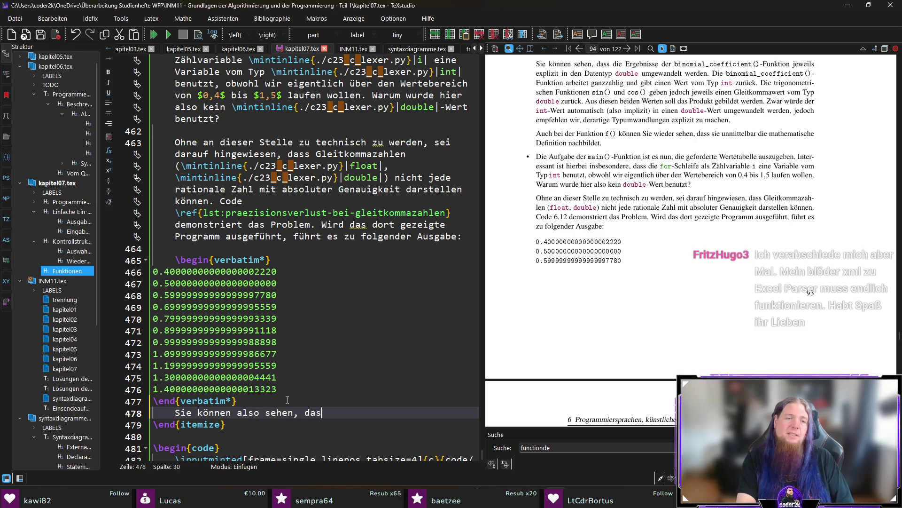
{"action": "type", "text": "s die Verwendung einer "}
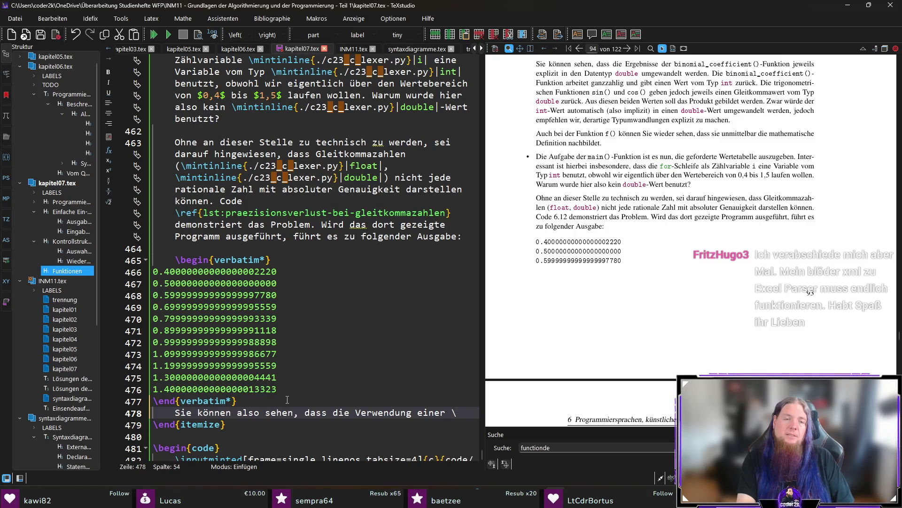
{"action": "type", "text": "\\mintinline{./c23_c_lexer.py}|double"}
{"action": "type", "text": " iable dazu führen kann, dass die "}
{"action": "type", "text": "chleife gar nicht bis zum erwarteten Ende läuft ("}
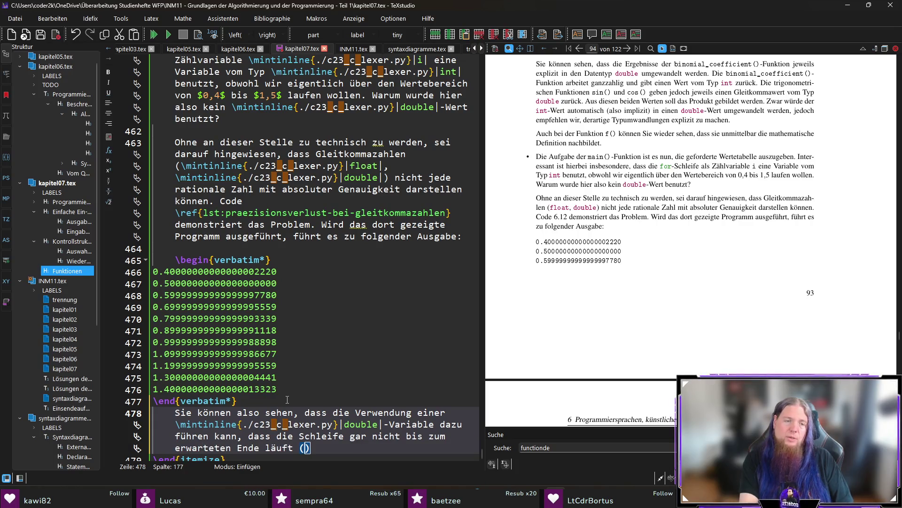
{"action": "type", "text": "der Wert "}
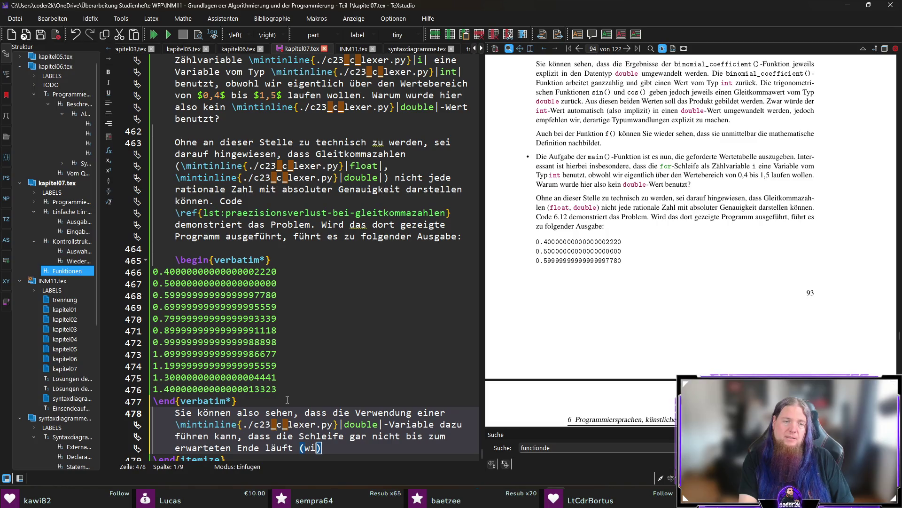
{"action": "type", "text": "$"}
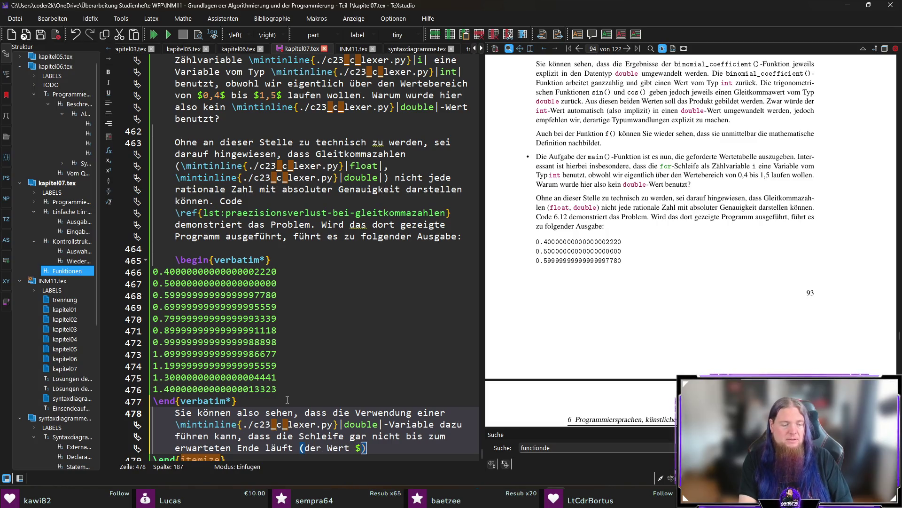
{"action": "type", "text": "1,5$ wird "}
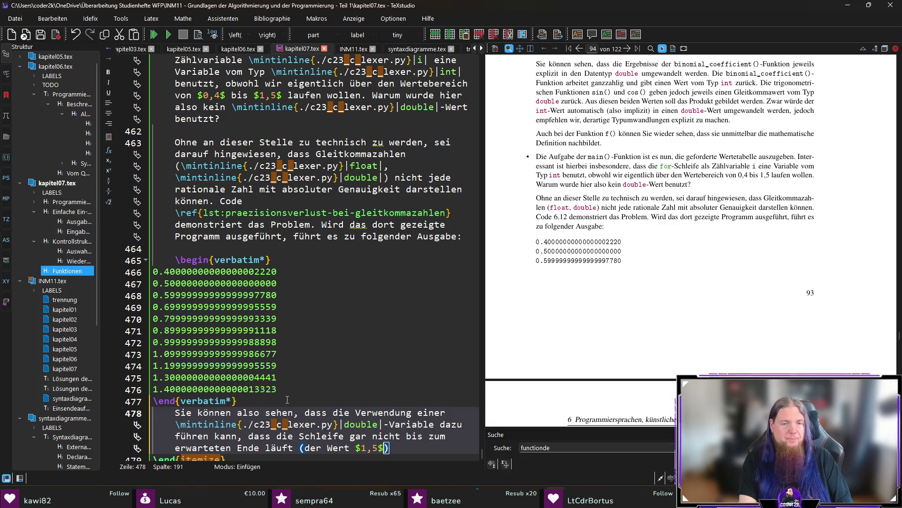
{"action": "type", "text": "nicht erreicht)."}
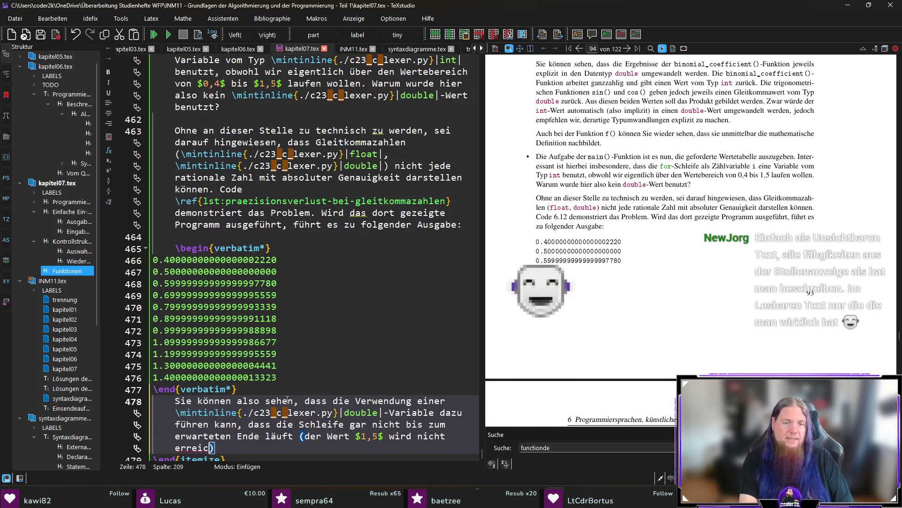
{"action": "key", "text": "ctrl+s"}
{"action": "key", "text": "Up"}
{"action": "key", "text": "Up"}
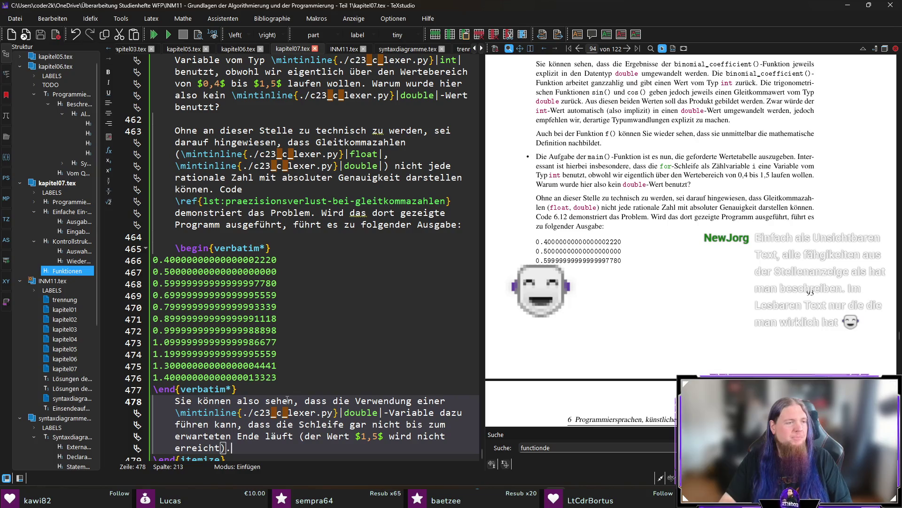
{"action": "key", "text": "Home"}
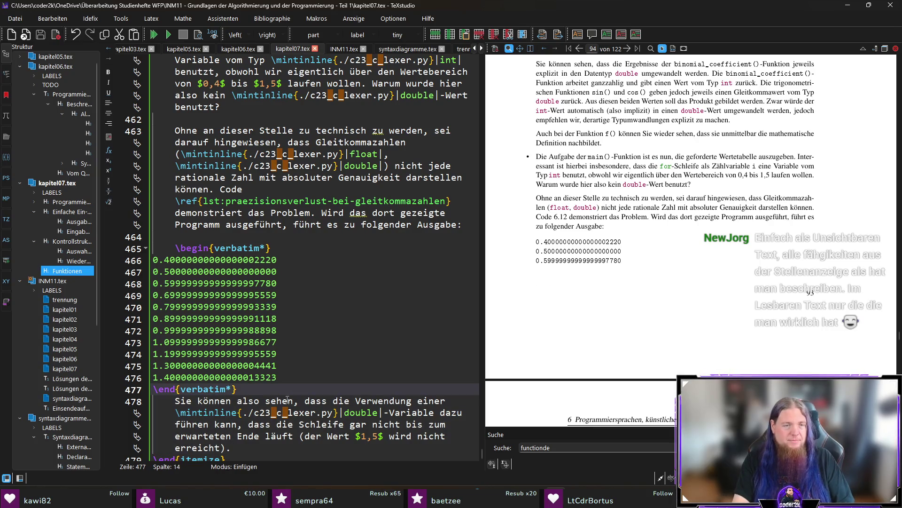
{"action": "key", "text": "Return"}
{"action": "key", "text": "ctrl+s"}
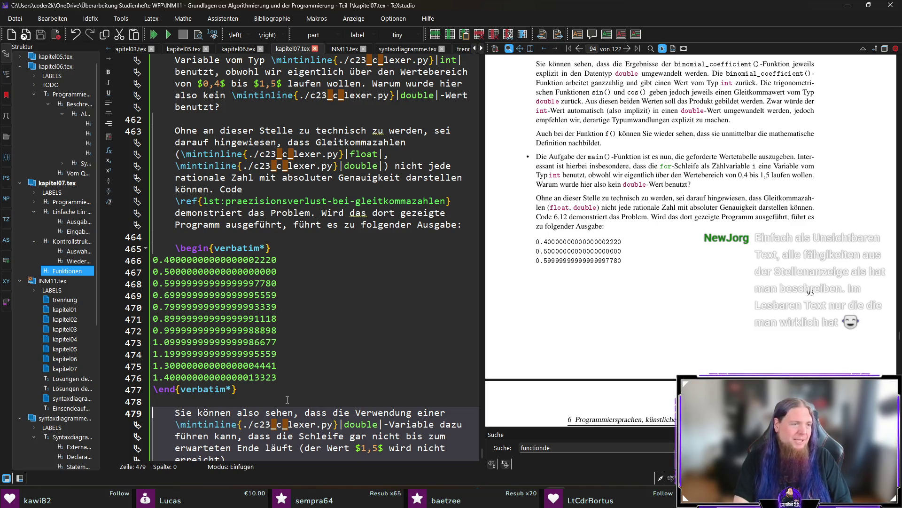
{"action": "scroll", "coordinate": [266, 394], "scroll_direction": "down", "scroll_amount": 2}
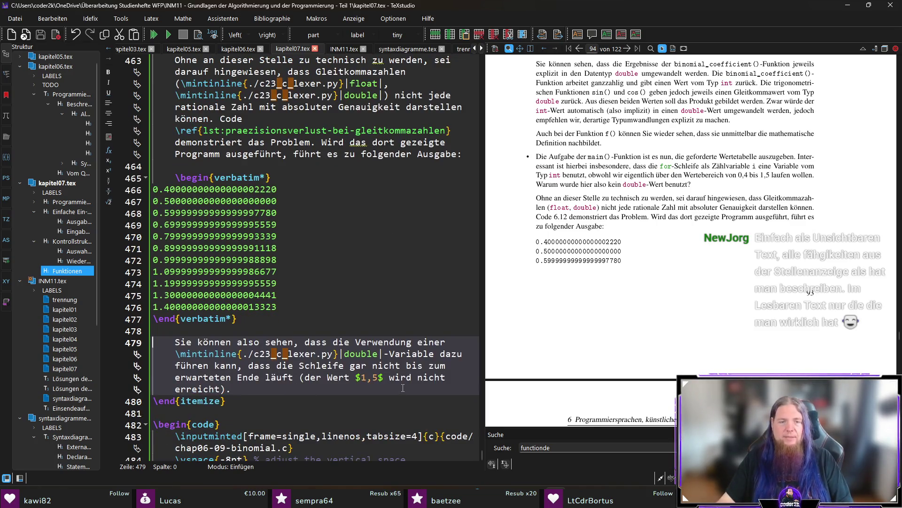
- Recompile, check the new sentence and printf format strings in the preview, and open a new line
{"action": "left_click", "coordinate": [402, 387]}
{"action": "key", "text": "F5"}
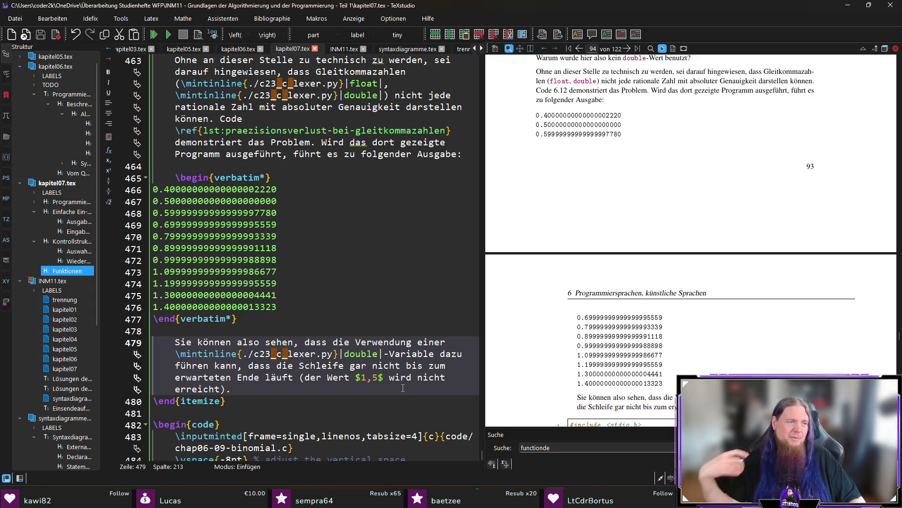
{"action": "scroll", "coordinate": [665, 324], "scroll_direction": "down", "scroll_amount": 3}
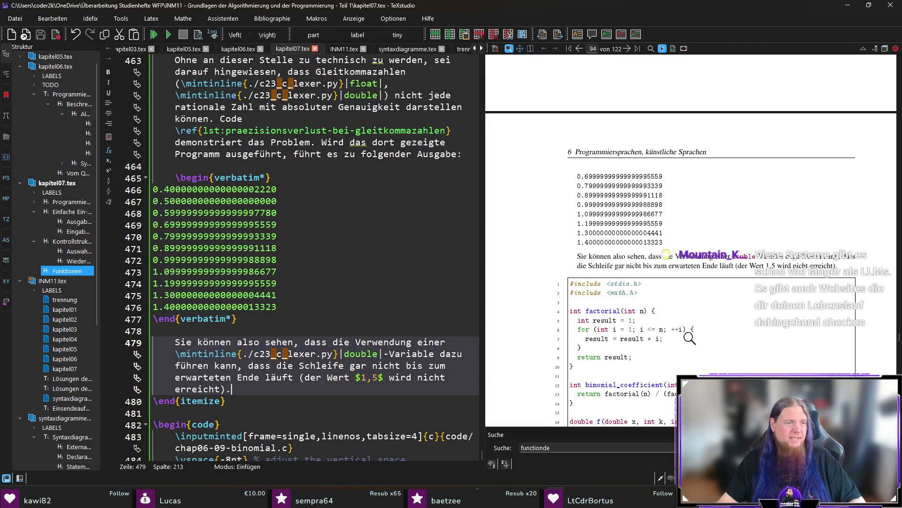
{"action": "scroll", "coordinate": [682, 332], "scroll_direction": "down", "scroll_amount": 3}
{"action": "scroll", "coordinate": [773, 295], "scroll_direction": "up", "scroll_amount": 1}
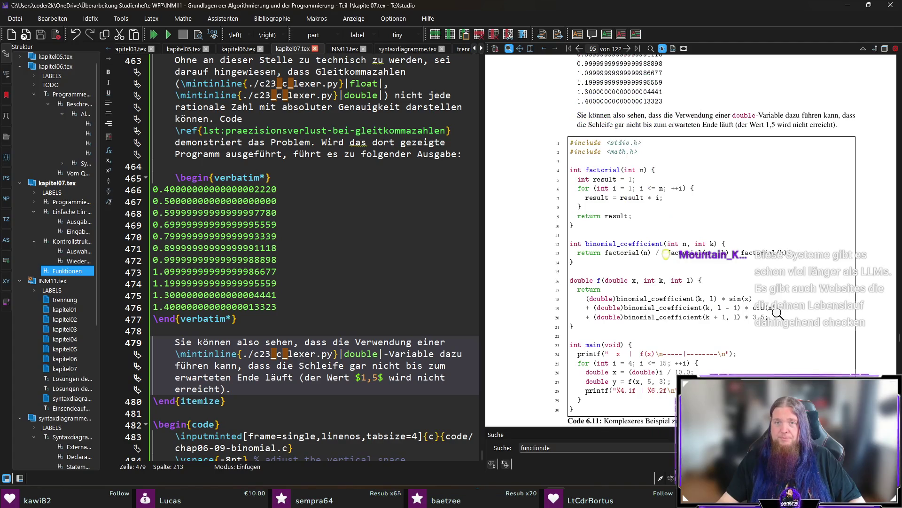
{"action": "scroll", "coordinate": [778, 313], "scroll_direction": "down", "scroll_amount": 3}
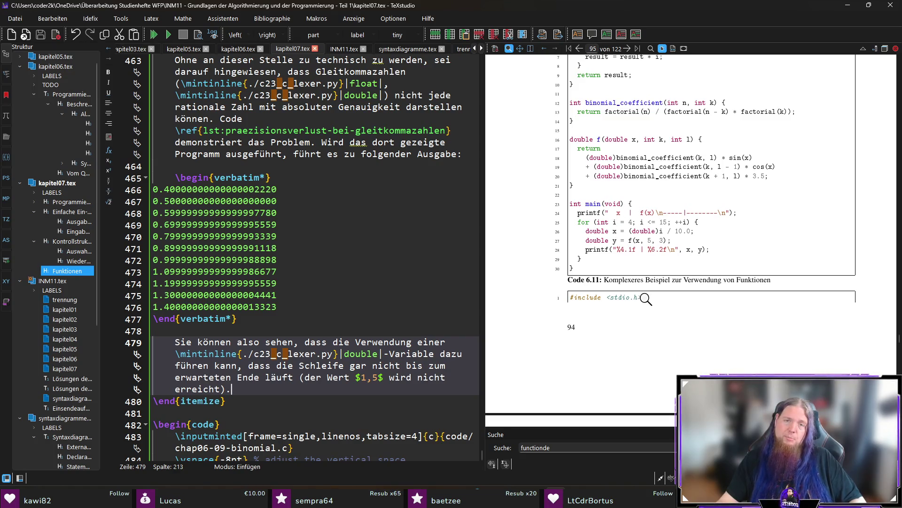
{"action": "mouse_move", "coordinate": [648, 275]}
{"action": "left_mouse_down"}
{"action": "mouse_move", "coordinate": [651, 242]}
{"action": "mouse_move", "coordinate": [644, 252]}
{"action": "mouse_move", "coordinate": [585, 252]}
{"action": "mouse_move", "coordinate": [613, 253]}
{"action": "left_mouse_up"}
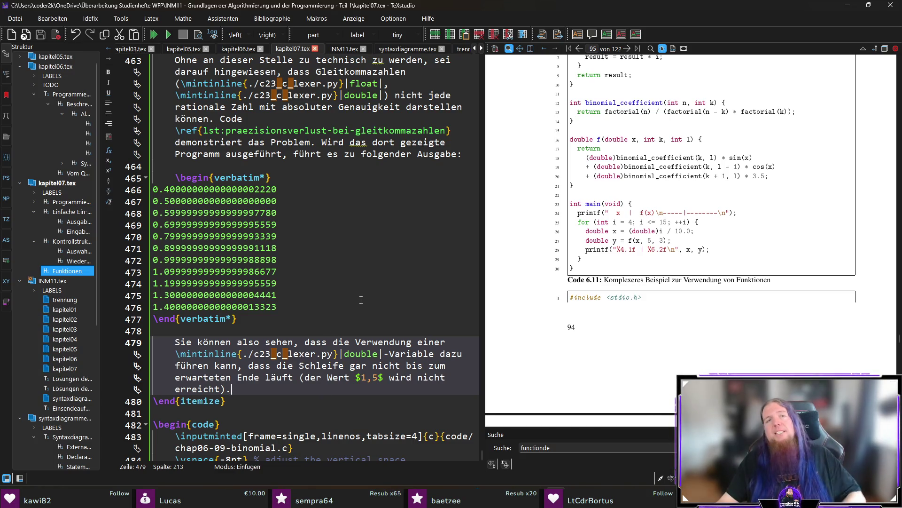
{"action": "key", "text": "Return"}
{"action": "key", "text": "Return"}
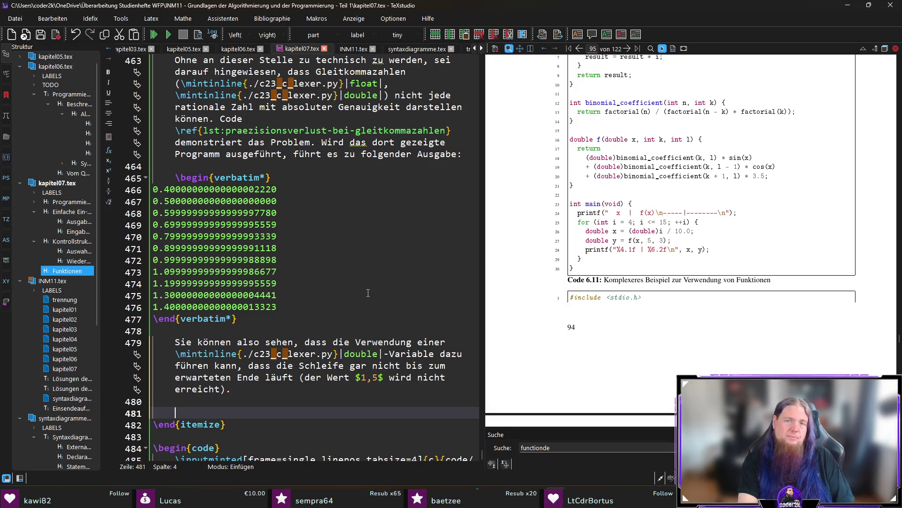
- Type 'Sie sehen hier auch erstmals komplexere Formatspezifizierer bei Verwendung der' \mintinline printf() sentence
{"action": "type", "text": "Sie"}
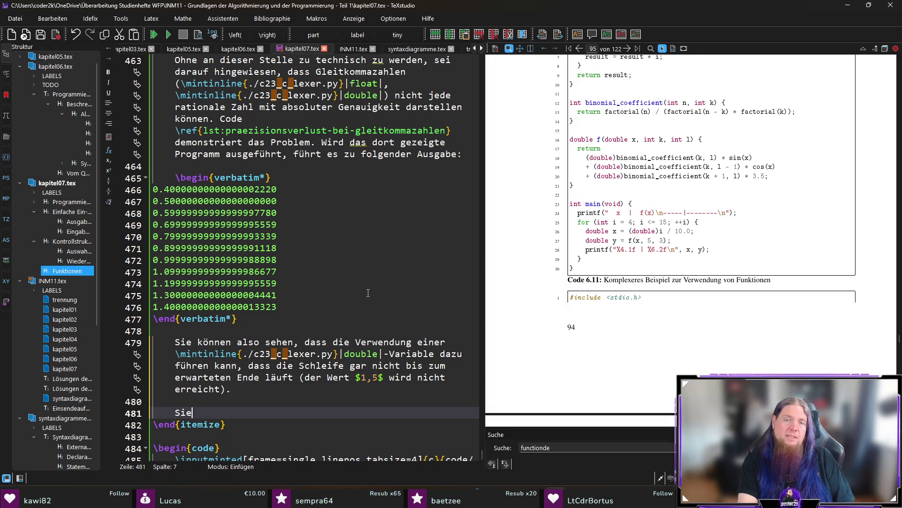
{"action": "type", "text": " sehen hier auch erstmals et"}
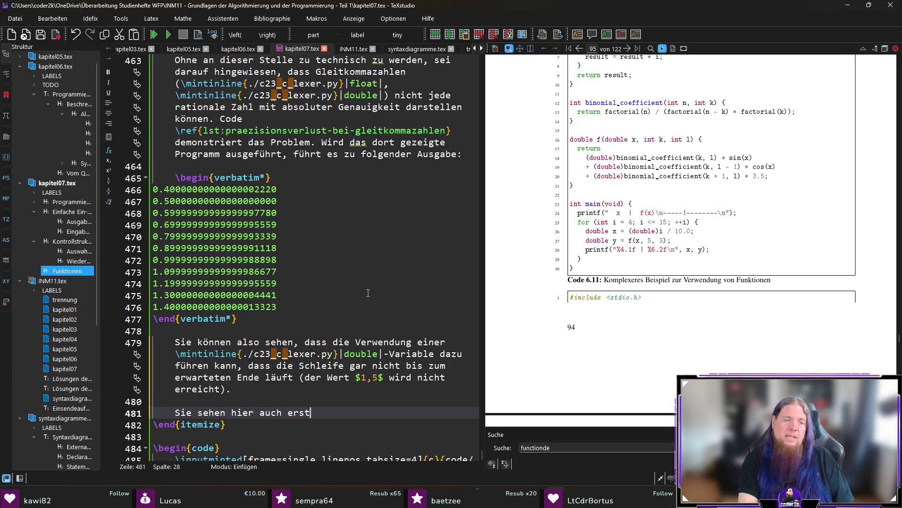
{"action": "key", "text": "BackSpace"}
{"action": "key", "text": "BackSpace"}
{"action": "type", "text": "ko"}
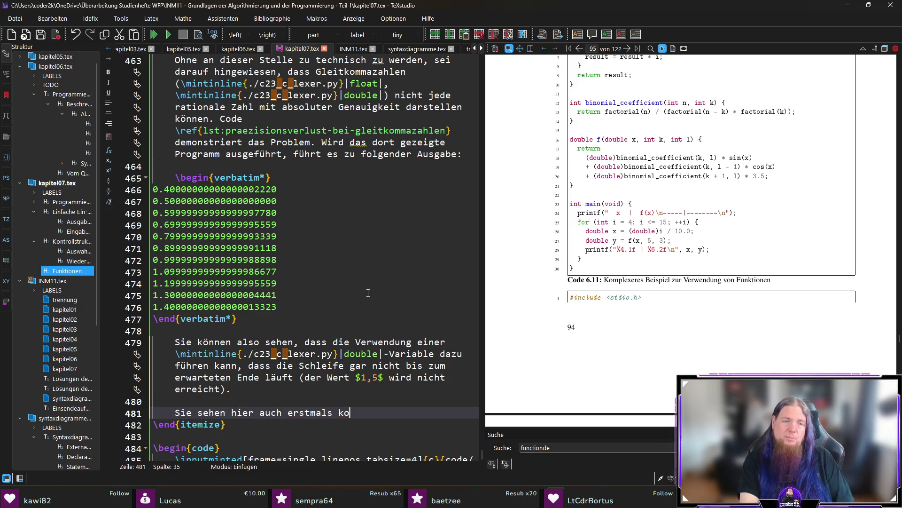
{"action": "type", "text": "mplexere F"}
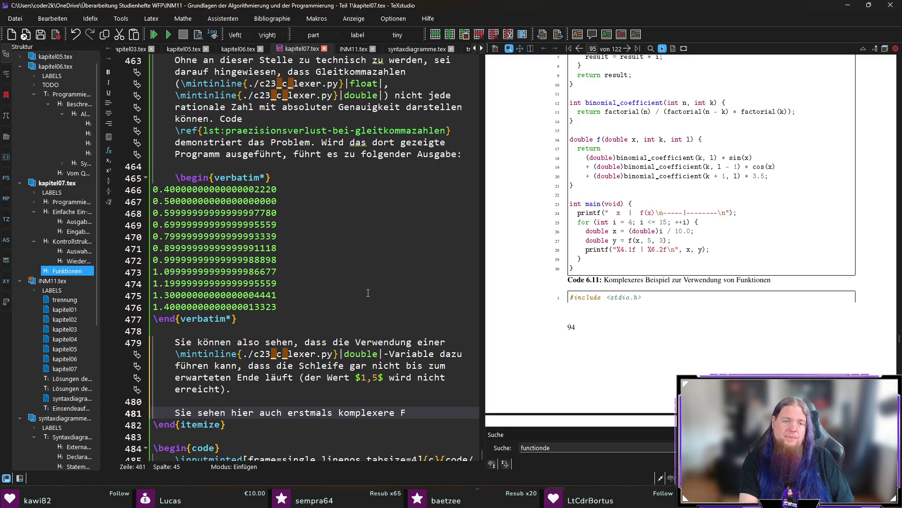
{"action": "type", "text": "ormatspezifizi"}
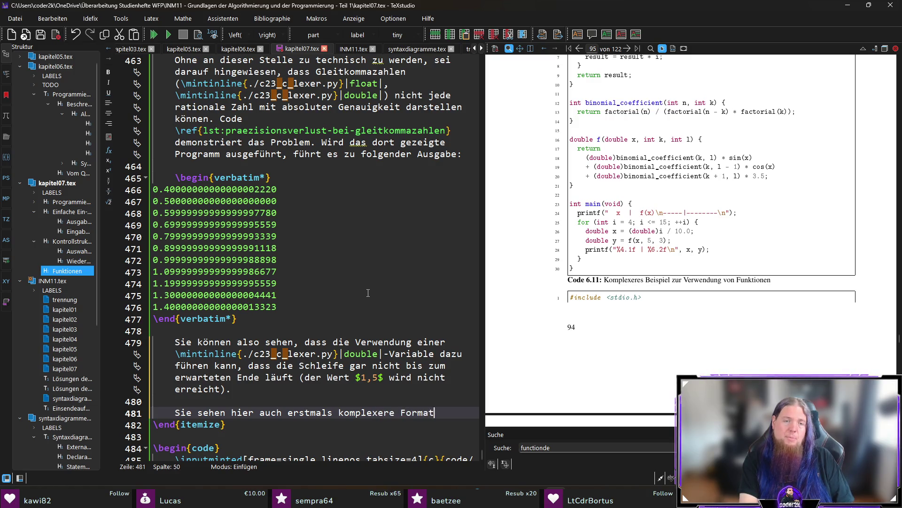
{"action": "type", "text": "erer "}
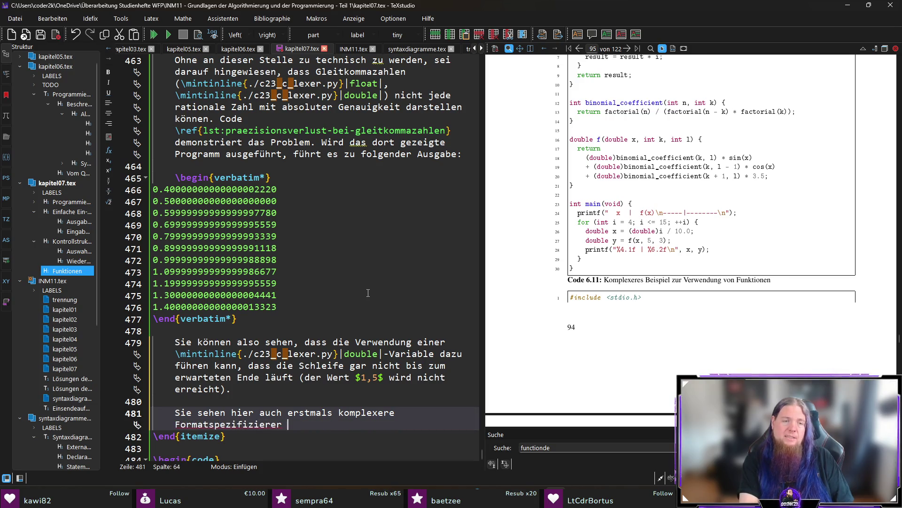
{"action": "type", "text": "bei d"}
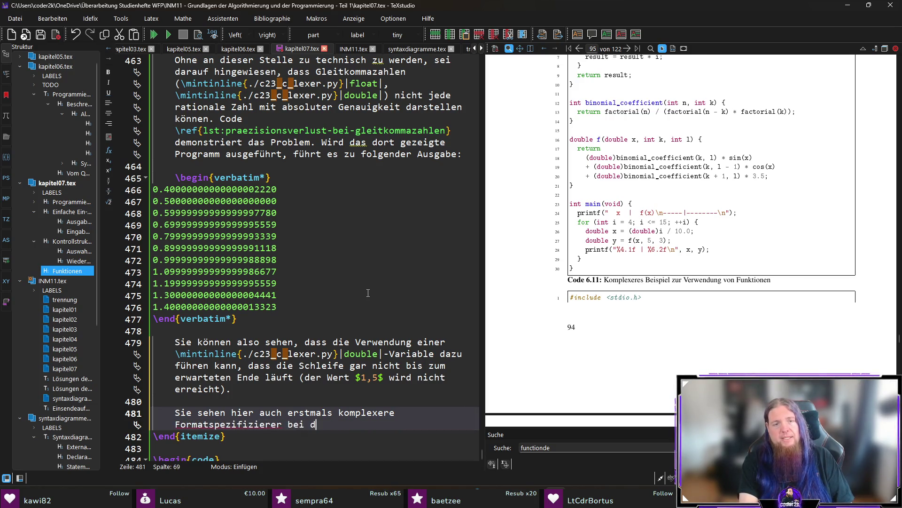
{"action": "key", "text": "BackSpace"}
{"action": "type", "text": "Verwendung der \\"}
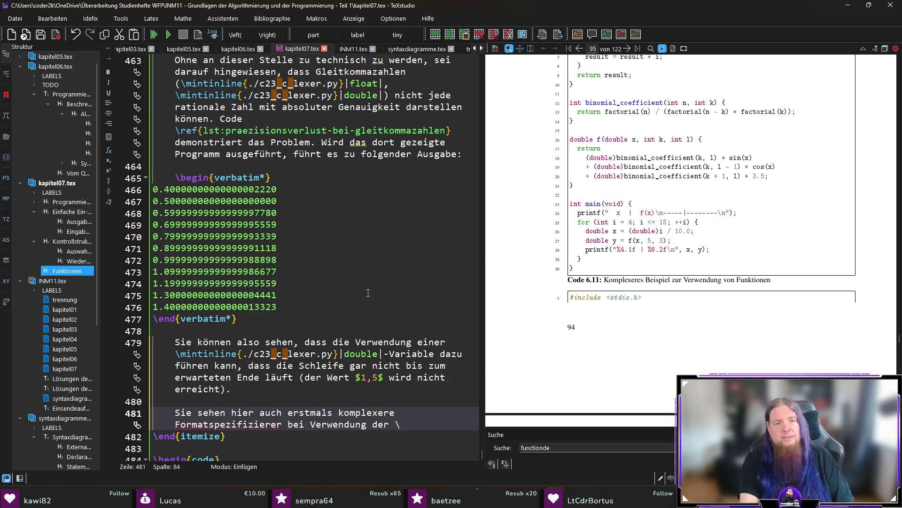
{"action": "type", "text": "mintinline{./c23_c_lexer.py}|printf()|-F"}
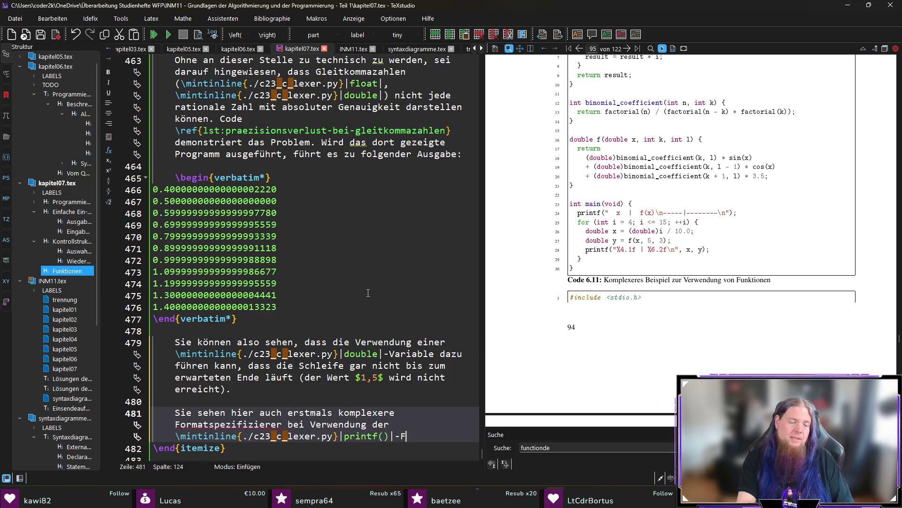
{"action": "type", "text": "unktion, "}
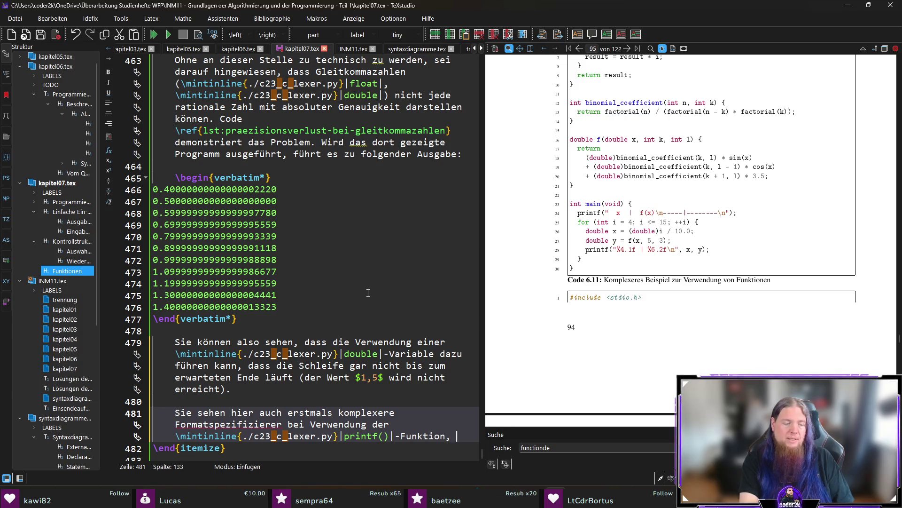
{"action": "type", "text": "beispielsweise "}
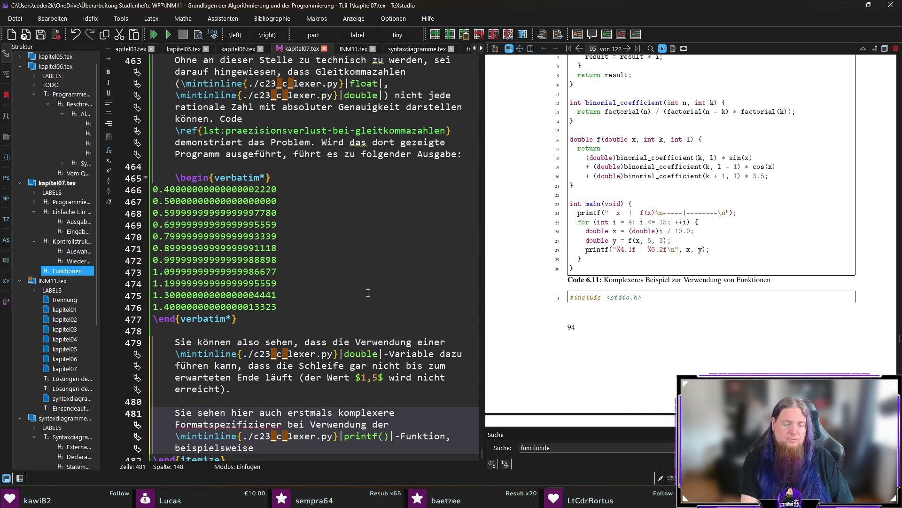
{"action": "type", "text": "„\\mint"}
- Replace the attempted \mintinline %4.1f example with \texttt{%4.1f
{"action": "key", "text": "Return"}
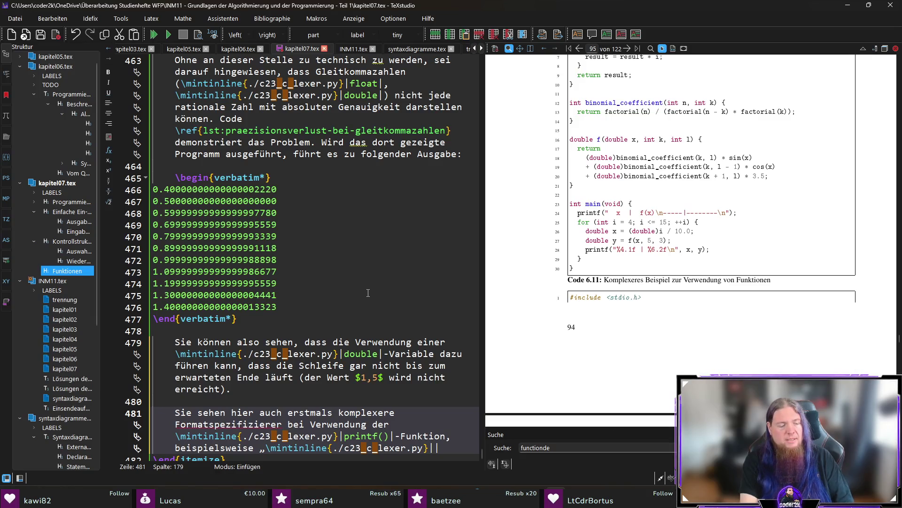
{"action": "type", "text": "%4"}
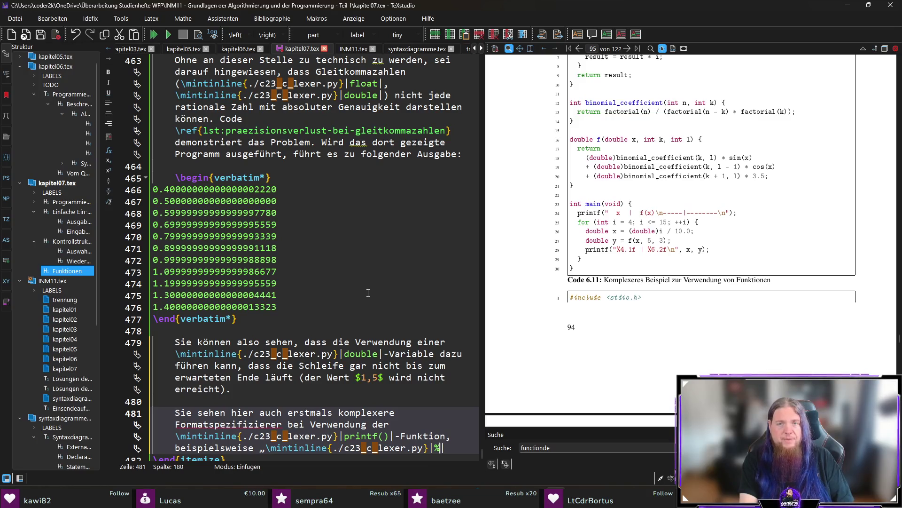
{"action": "type", "text": ".1f"}
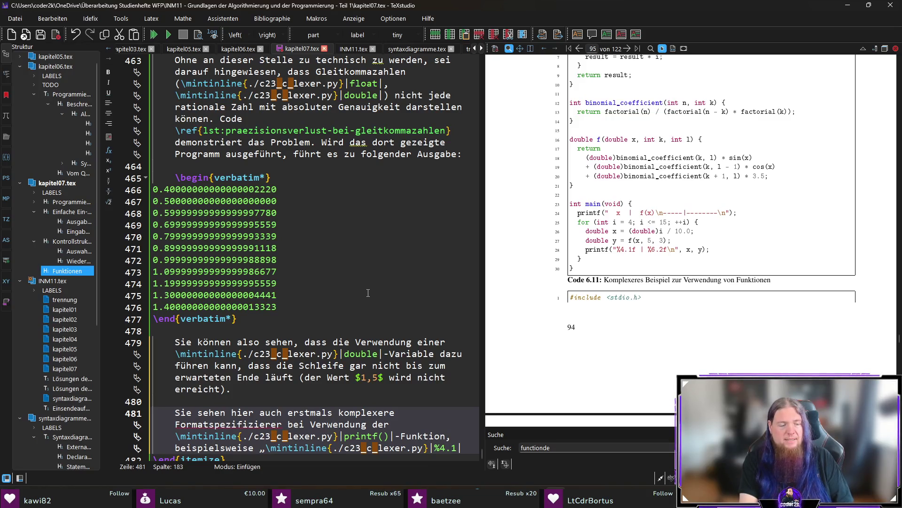
{"action": "key", "text": "Left"}
{"action": "key", "text": "Left"}
{"action": "key", "text": "Left"}
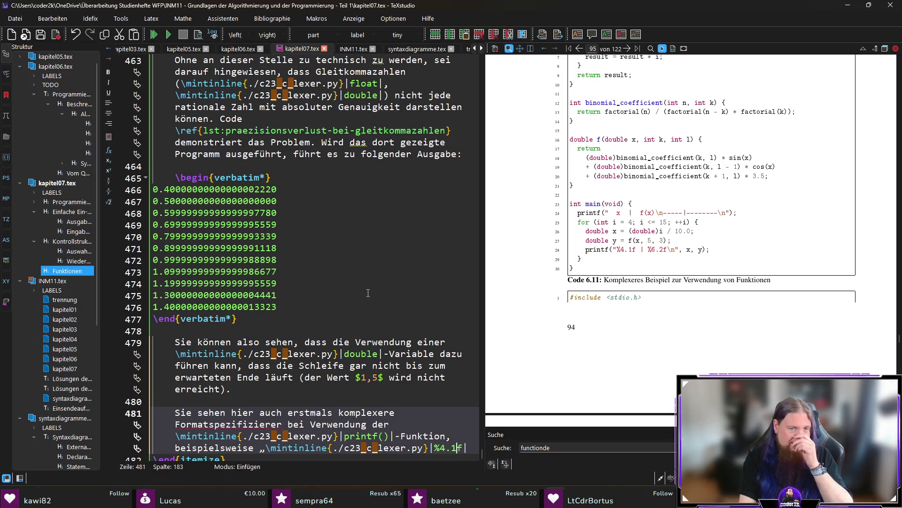
{"action": "key", "text": "shift+Right"}
{"action": "key", "text": "shift+Right"}
{"action": "key", "text": "shift+Right"}
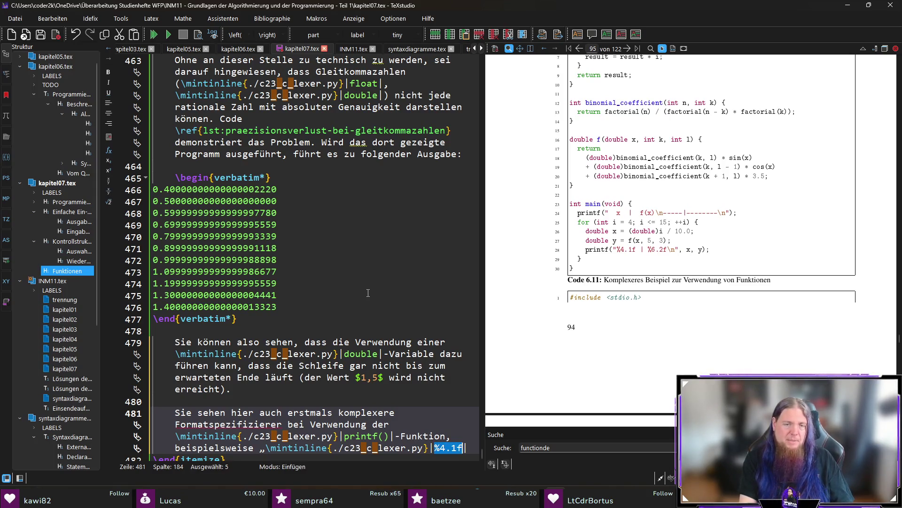
{"action": "key", "text": "Delete"}
{"action": "key", "text": "Right"}
{"action": "key", "text": "shift+Left"}
{"action": "key", "text": "shift+Left"}
{"action": "key", "text": "shift+Left"}
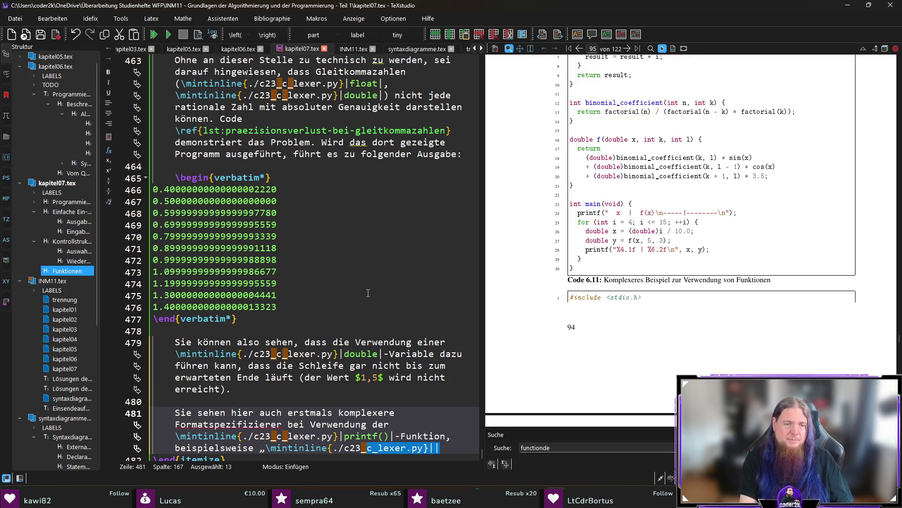
{"action": "key", "text": "Delete"}
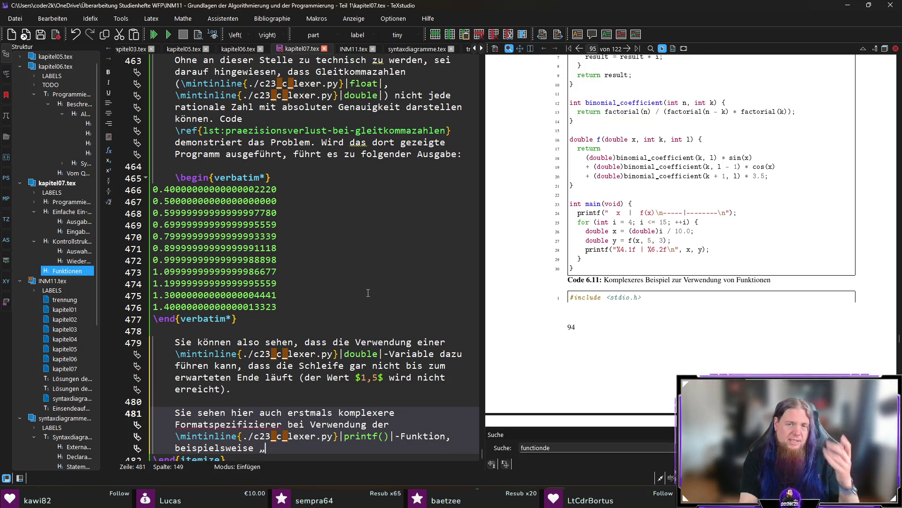
{"action": "type", "text": "exttt{%4.1f"}
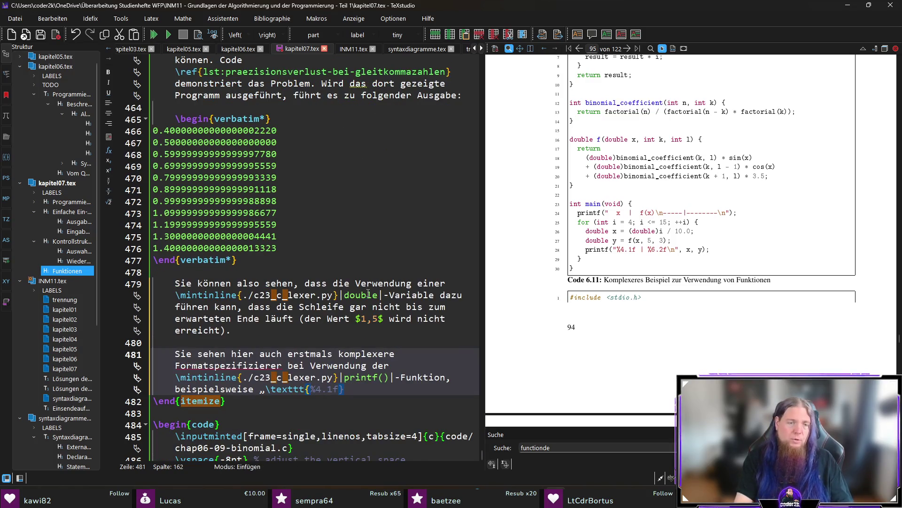
- Escape the example as \%4.1f, explain 4 as field width and 1 as decimal places, and compile
{"action": "key", "text": "Left"}
{"action": "key", "text": "Left"}
{"action": "key", "text": "Left"}
{"action": "type", "text": "\\"}
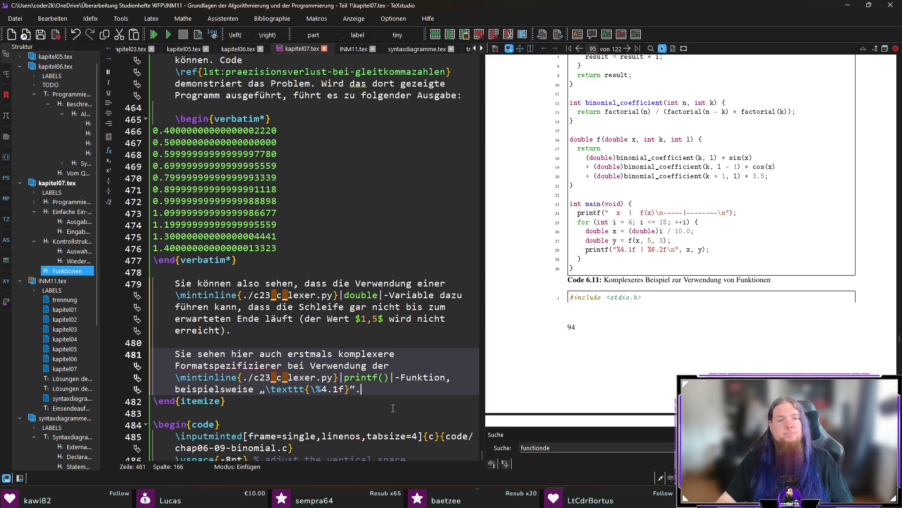
{"action": "type", "text": "Die Zahl vor dem P"}
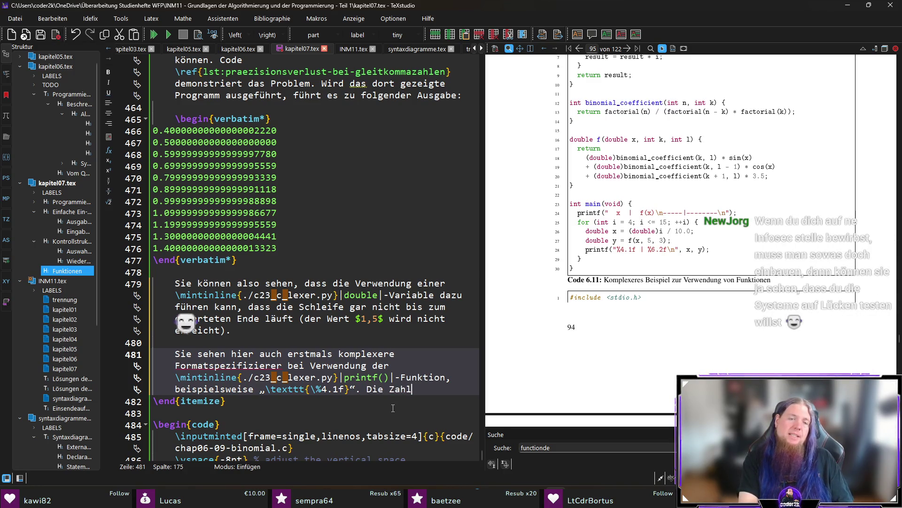
{"action": "type", "text": "unkt"}
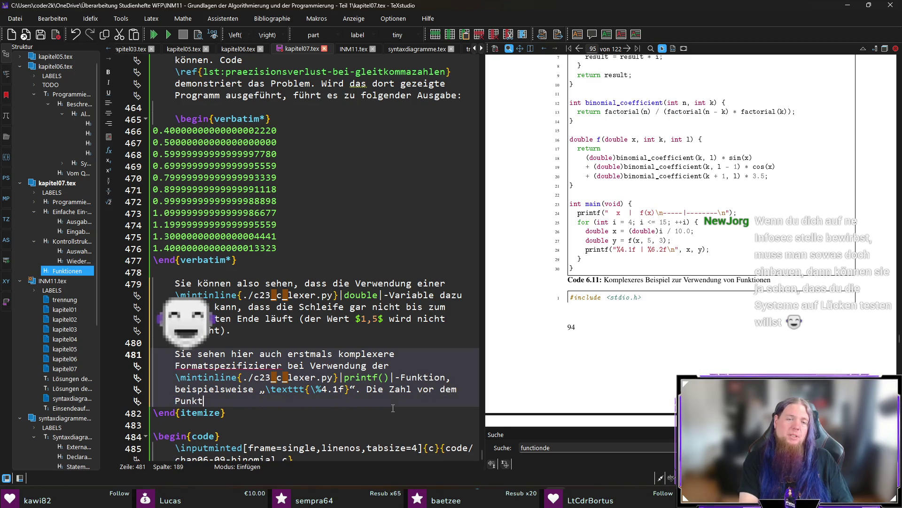
{"action": "type", "text": " steht für d"}
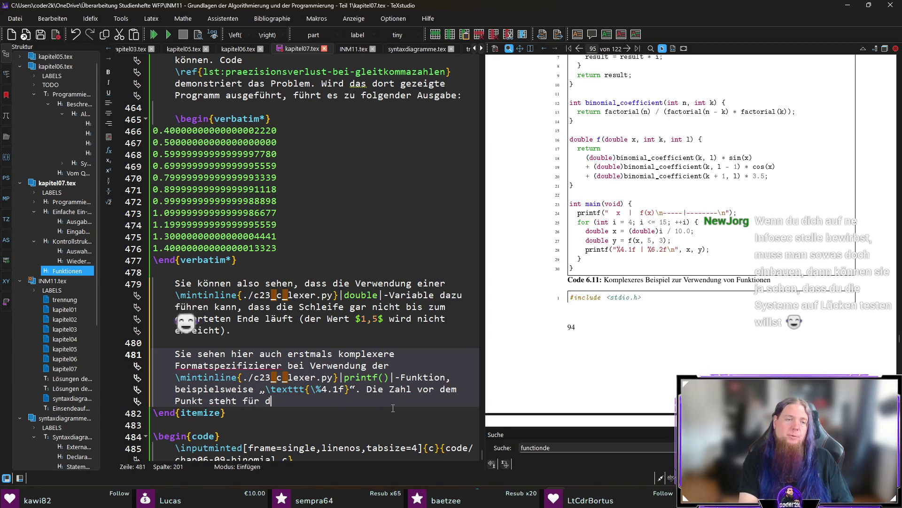
{"action": "type", "text": "ie Feldbreite"}
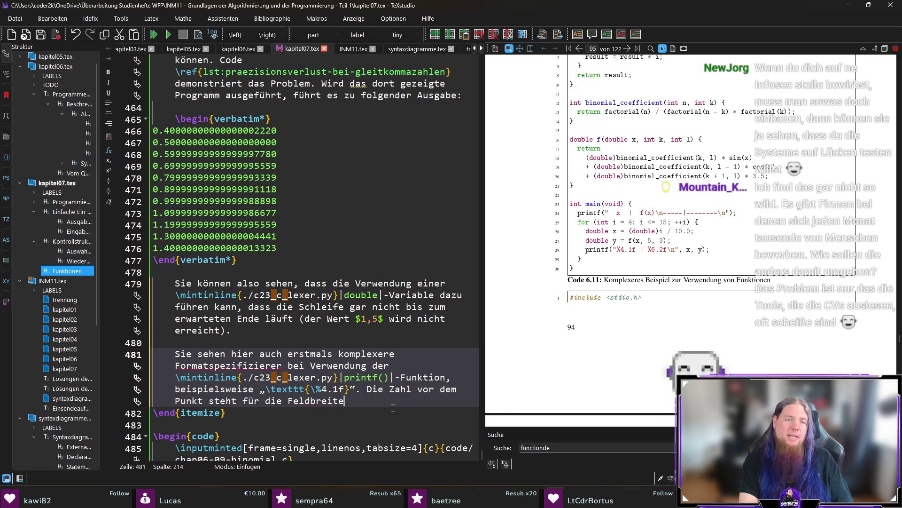
{"action": "type", "text": ": "}
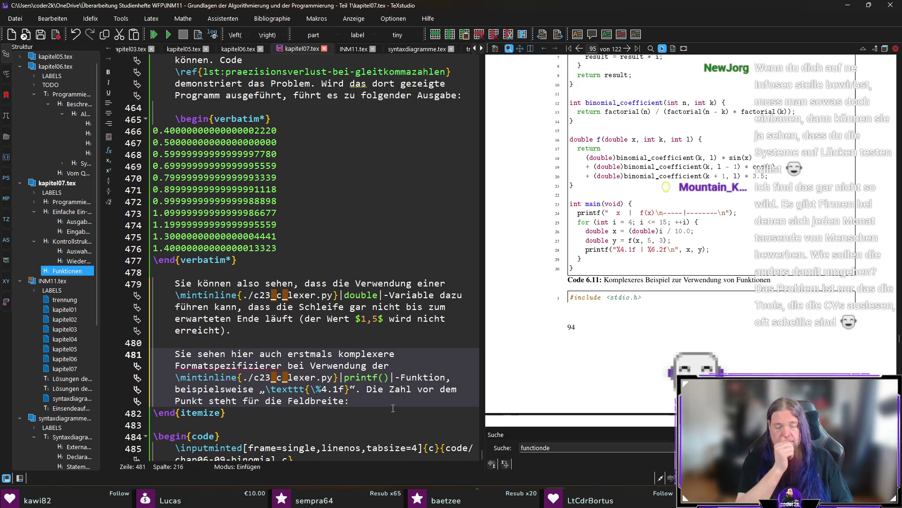
{"action": "type", "text": "Es werden zur Aus"}
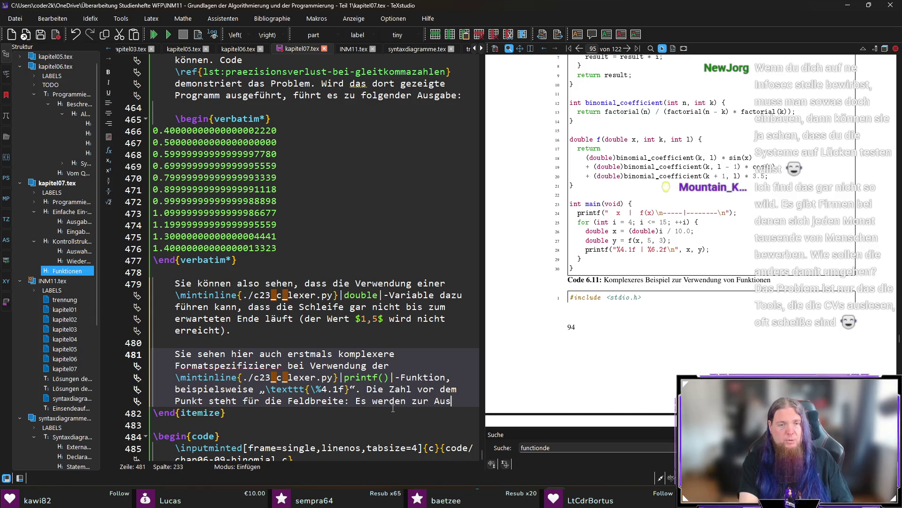
{"action": "type", "text": "gabe der Zahl vier Zeichen genutzt. Die Zahl "}
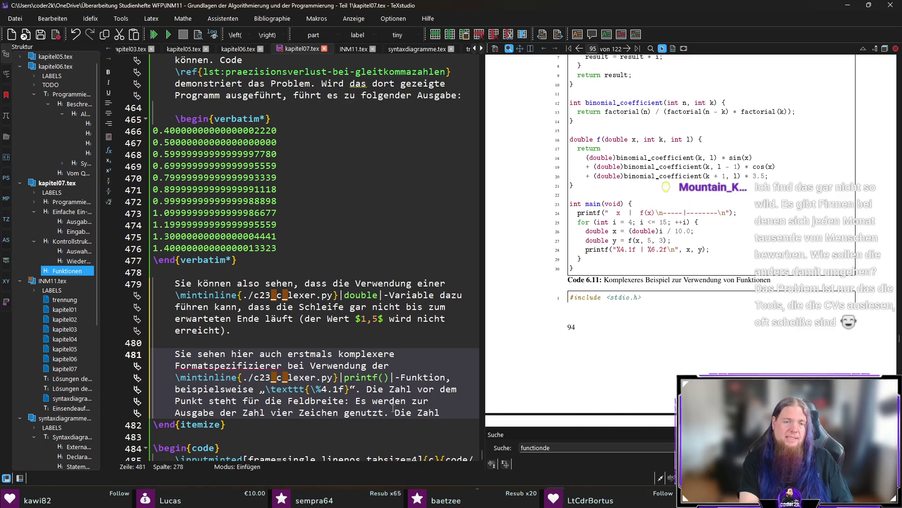
{"action": "type", "text": "nach dem Punkt steht für die Anzahl auszugebender Nachkom"}
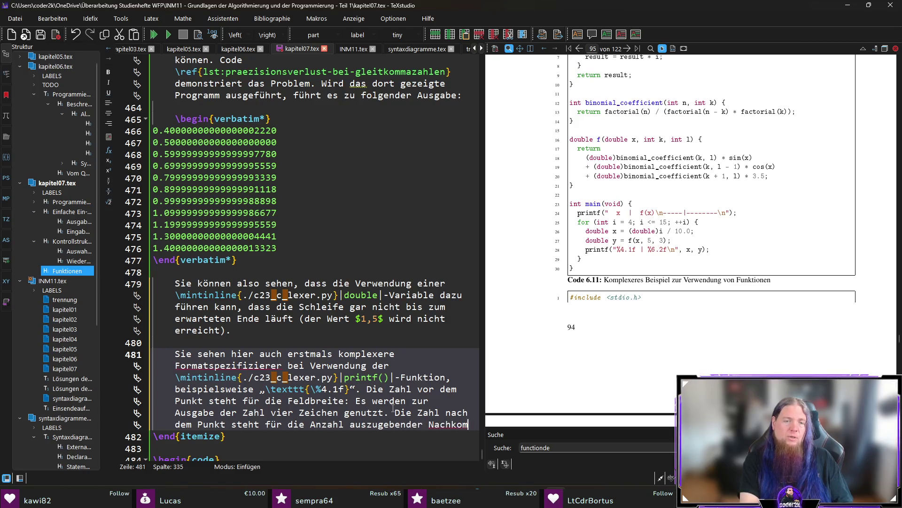
{"action": "type", "text": "mastellen."}
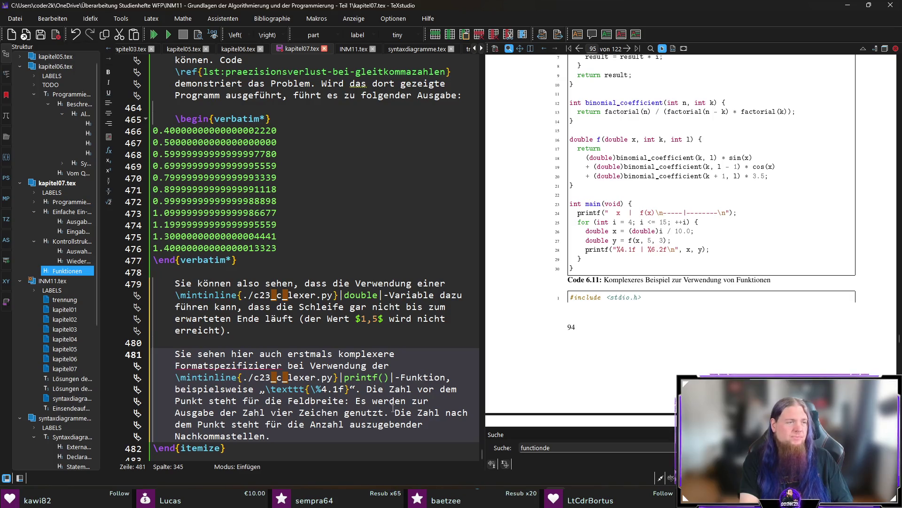
{"action": "key", "text": "F5"}
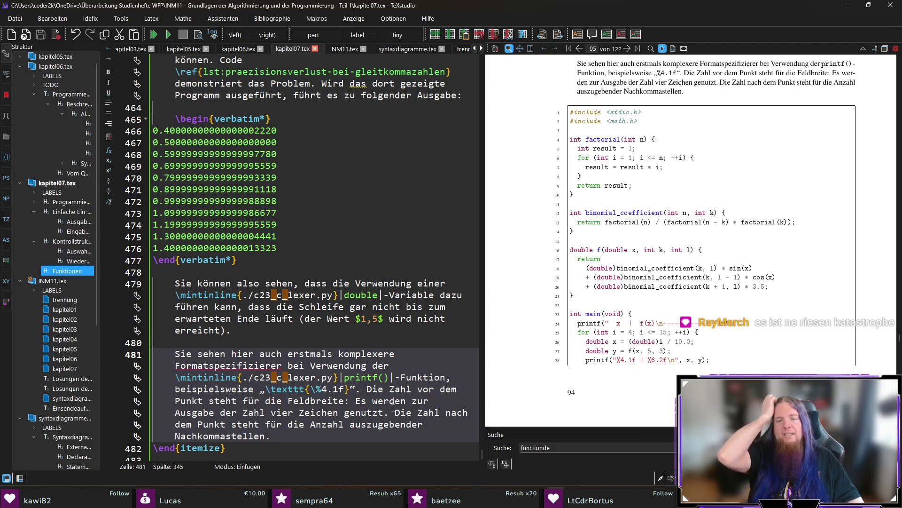
- Remove the leading indentation before \begin{verbatim*} on line 465
{"action": "left_click", "coordinate": [177, 119]}
{"action": "key", "text": "shift+Tab"}
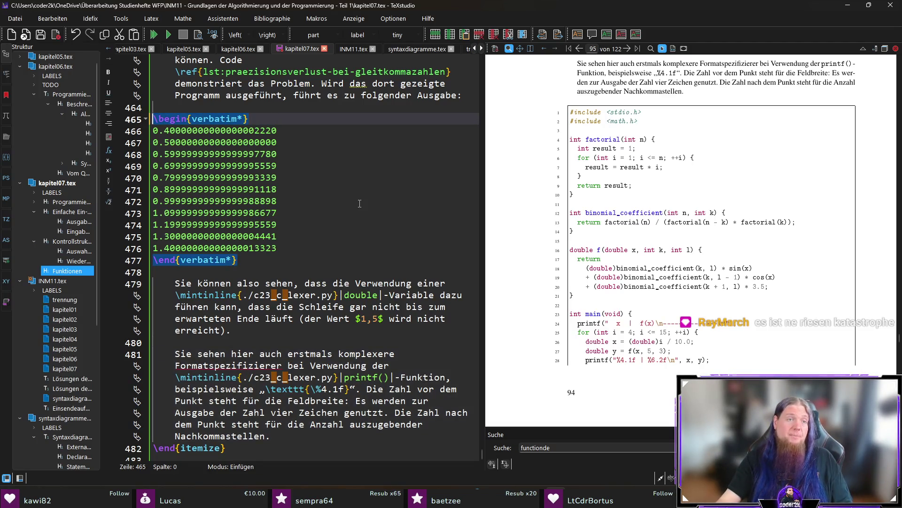
- Rebuild with F5, sync the PDF to line 480, and scroll through the rendered code listings
{"action": "left_click", "coordinate": [274, 267]}
{"action": "key", "text": "F5"}
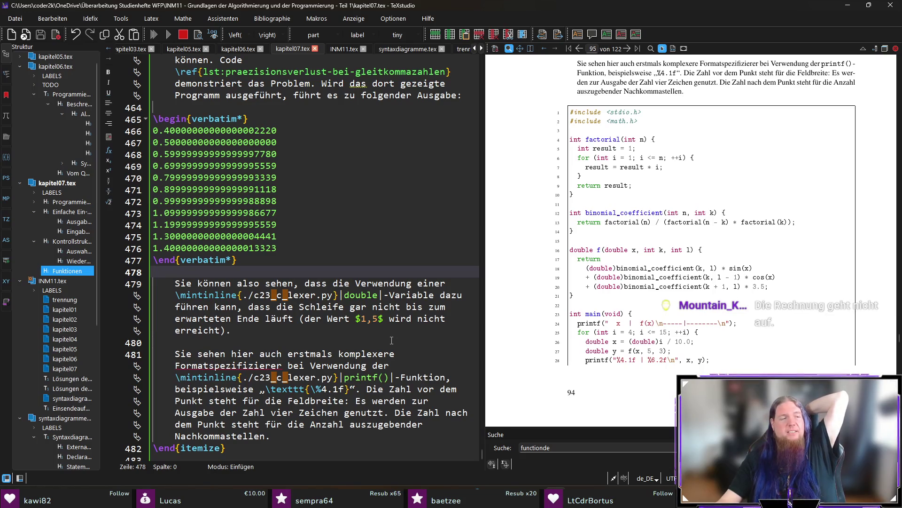
{"action": "left_click", "coordinate": [391, 340]}
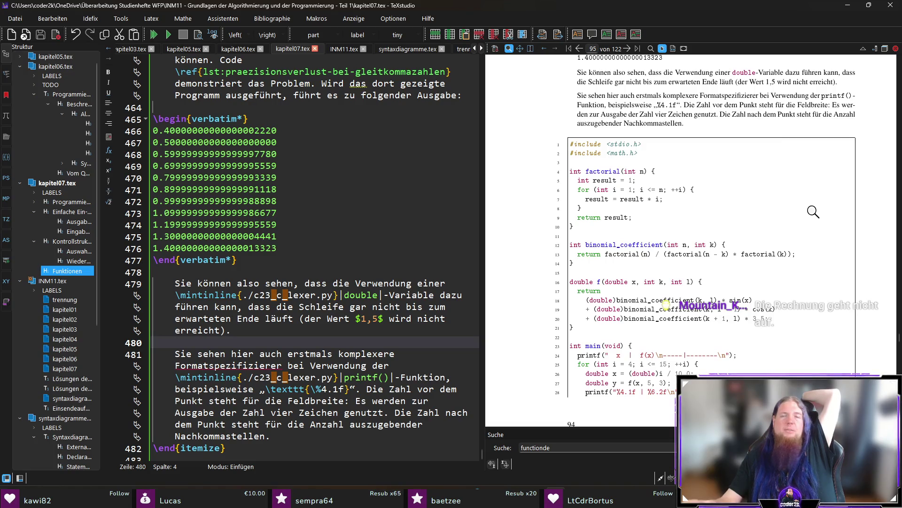
{"action": "scroll", "coordinate": [813, 211], "scroll_direction": "down", "scroll_amount": 4}
{"action": "scroll", "coordinate": [810, 209], "scroll_direction": "down", "scroll_amount": 1}
{"action": "scroll", "coordinate": [810, 208], "scroll_direction": "down", "scroll_amount": 5}
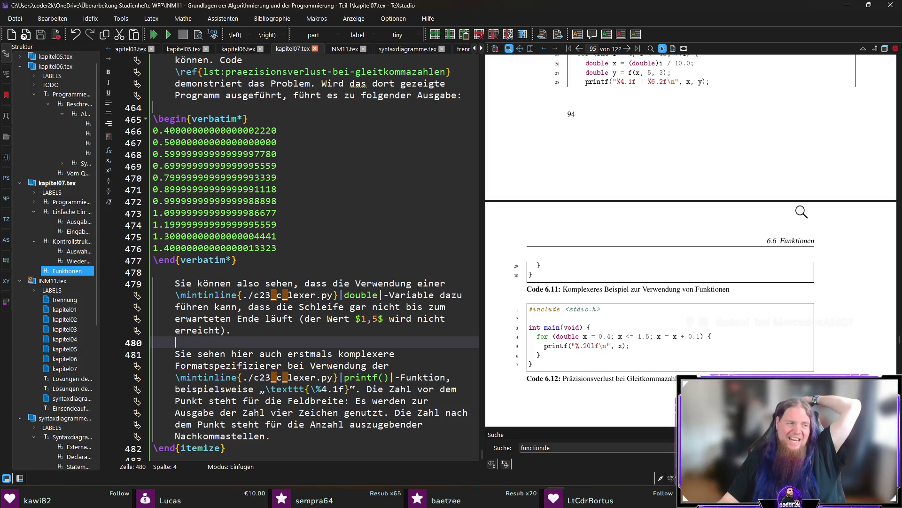
{"action": "scroll", "coordinate": [761, 222], "scroll_direction": "up", "scroll_amount": 3}
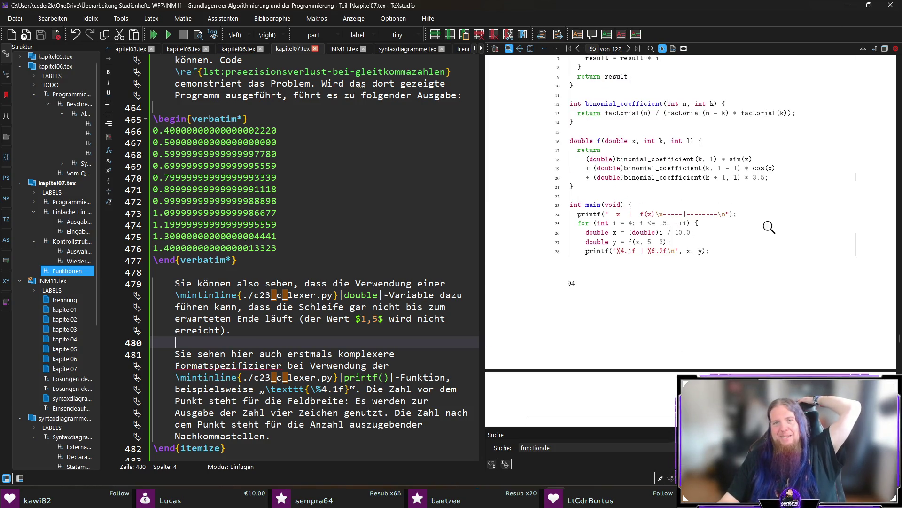